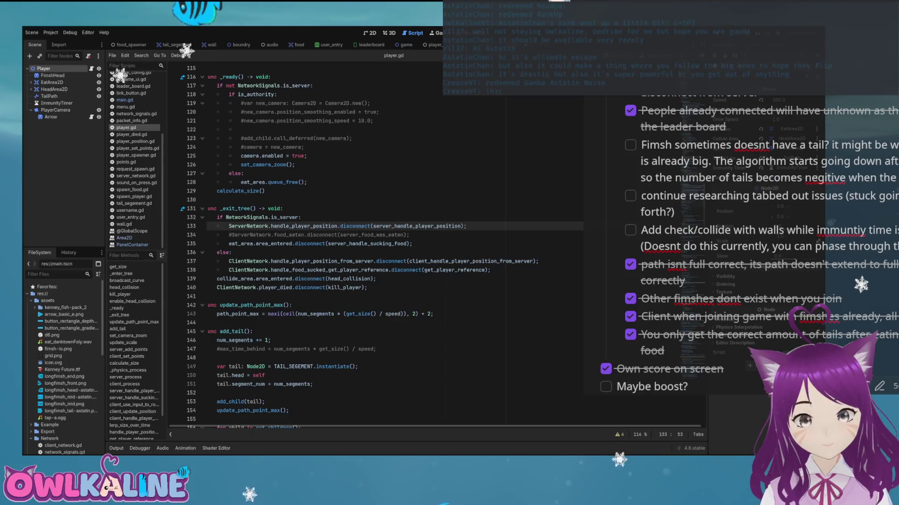
- Cut the head_collision connect statement out of enable_head_collision
{"action": "left_click", "coordinate": [283, 209]}
{"action": "scroll", "coordinate": [374, 243], "scroll_direction": "up", "scroll_amount": 1}
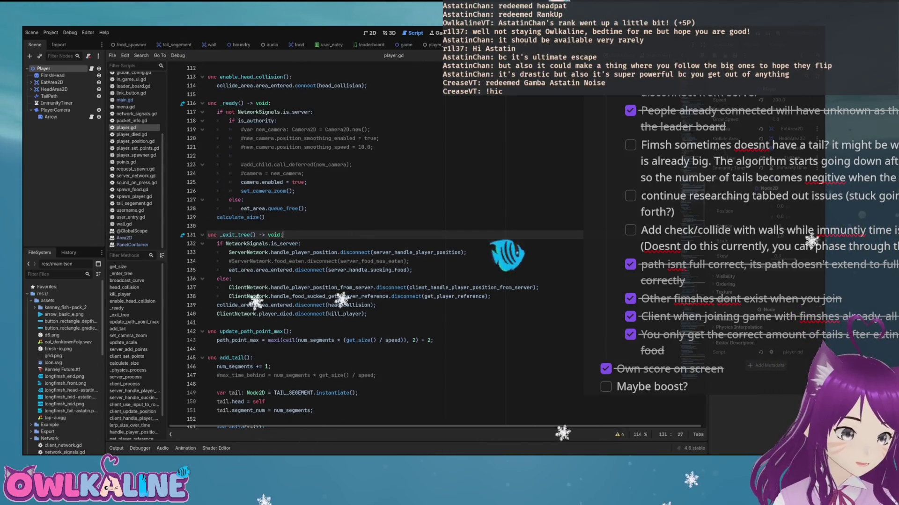
{"action": "scroll", "coordinate": [374, 244], "scroll_direction": "up", "scroll_amount": 1}
{"action": "scroll", "coordinate": [374, 243], "scroll_direction": "up", "scroll_amount": 7}
{"action": "scroll", "coordinate": [374, 244], "scroll_direction": "down", "scroll_amount": 2}
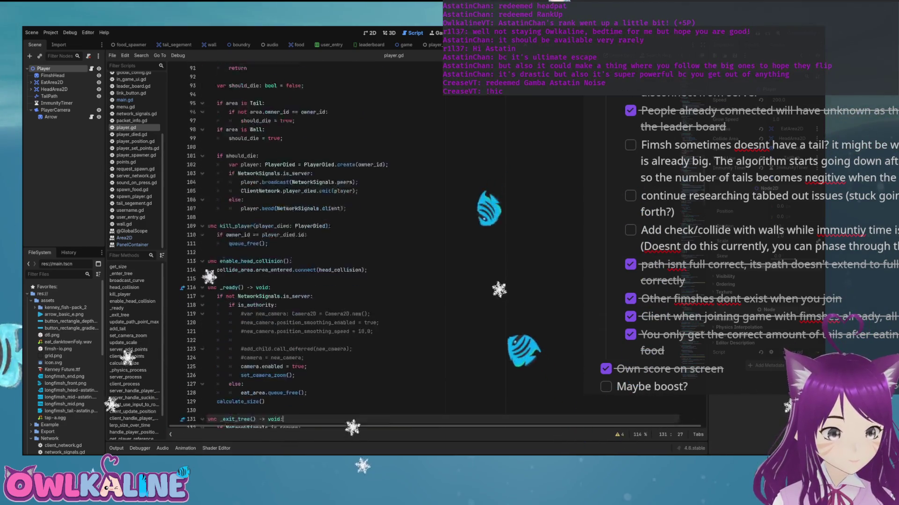
{"action": "scroll", "coordinate": [262, 304], "scroll_direction": "up", "scroll_amount": 3}
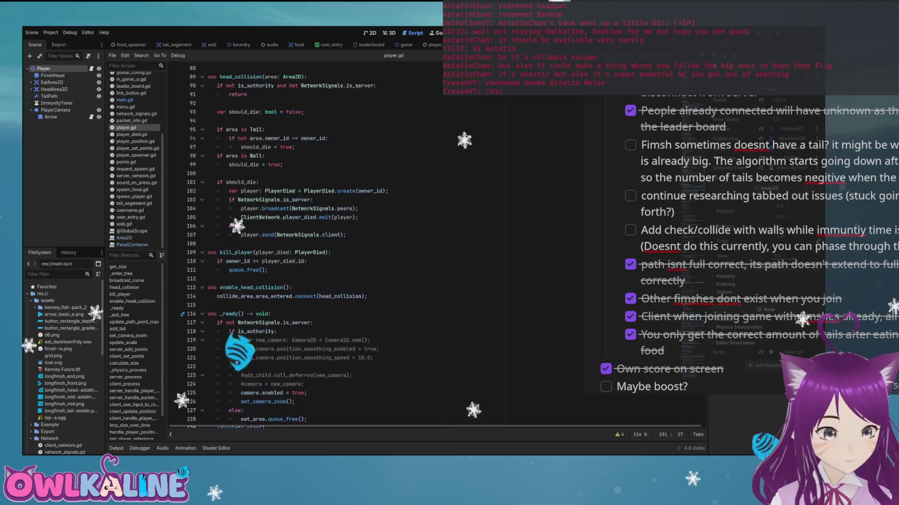
{"action": "left_click", "coordinate": [257, 322]}
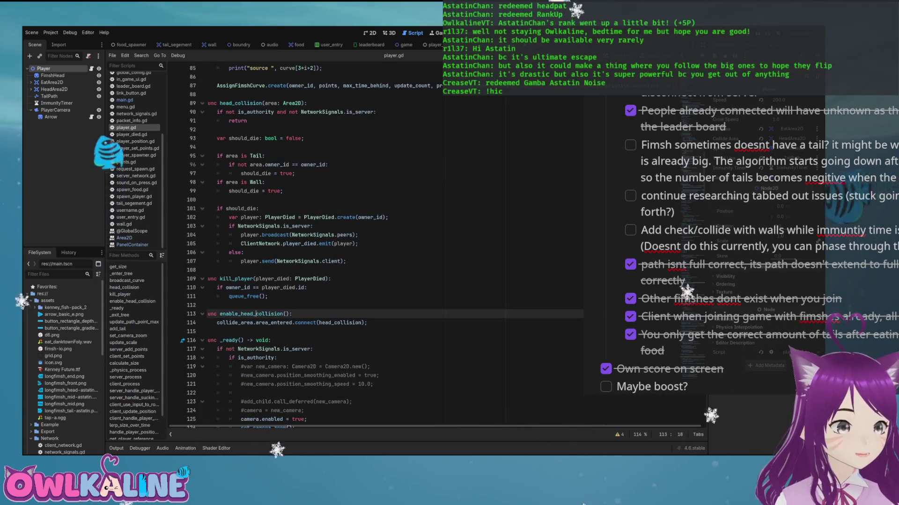
{"action": "scroll", "coordinate": [374, 243], "scroll_direction": "down", "scroll_amount": 4}
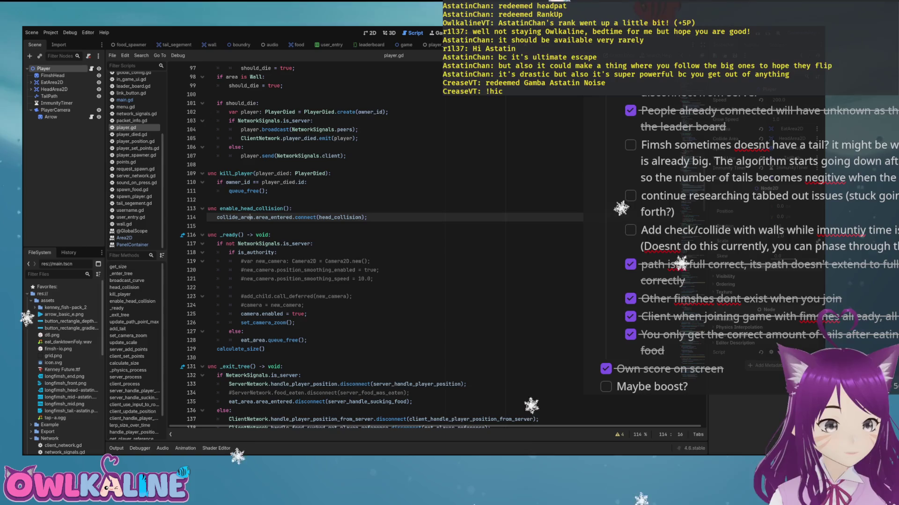
{"action": "key", "text": "End"}
{"action": "key", "text": "shift+Home"}
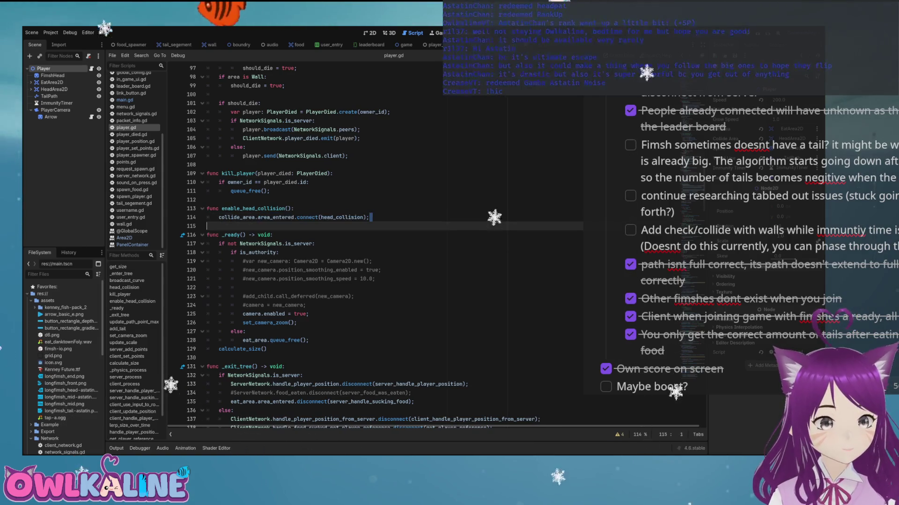
{"action": "key", "text": "Left"}
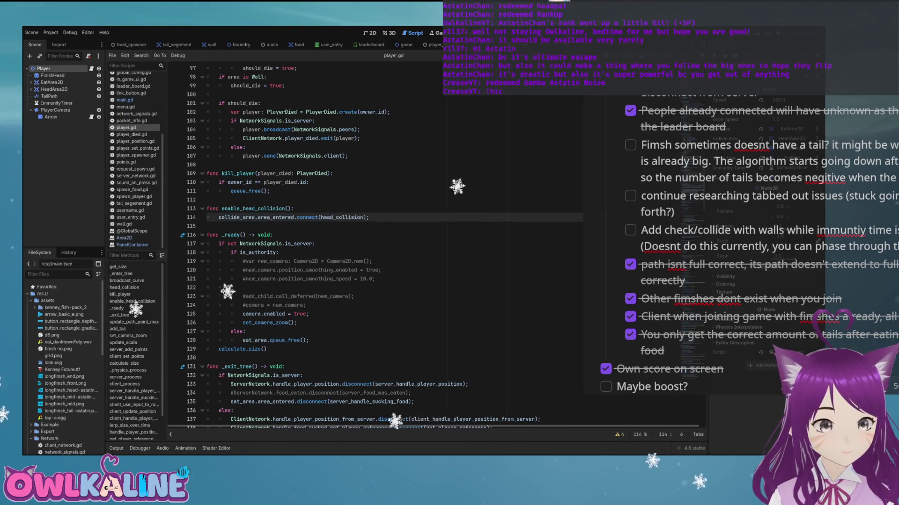
{"action": "key", "text": "ctrl+shift+Right"}
{"action": "key", "text": "ctrl+shift+Right"}
{"action": "key", "text": "ctrl+shift+Right"}
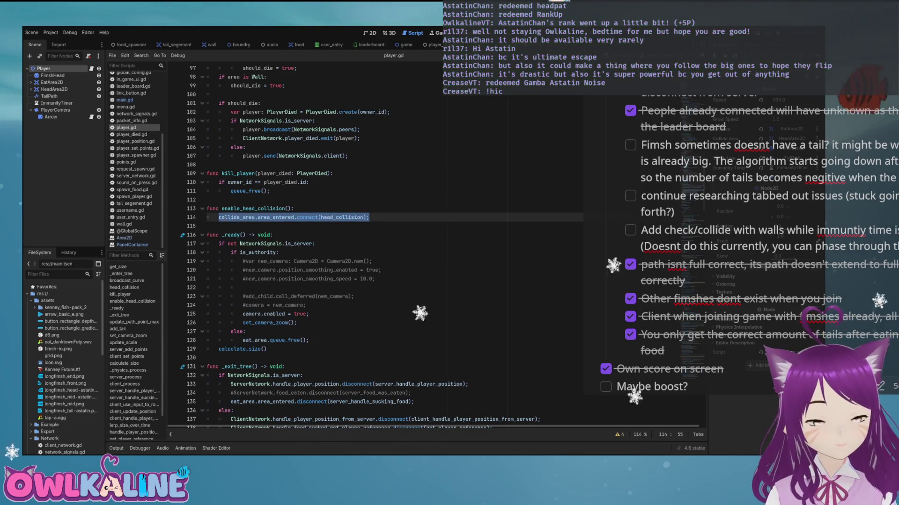
{"action": "scroll", "coordinate": [374, 243], "scroll_direction": "up", "scroll_amount": 20}
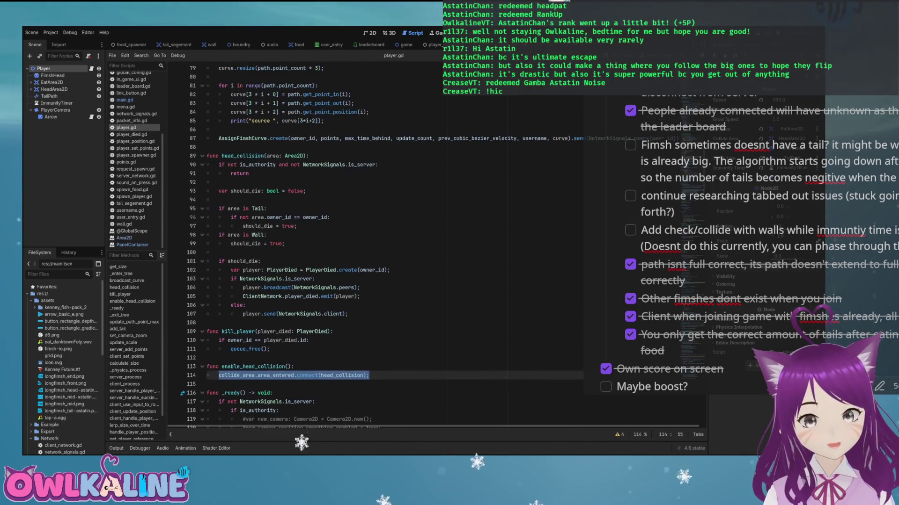
{"action": "scroll", "coordinate": [375, 244], "scroll_direction": "down", "scroll_amount": 20}
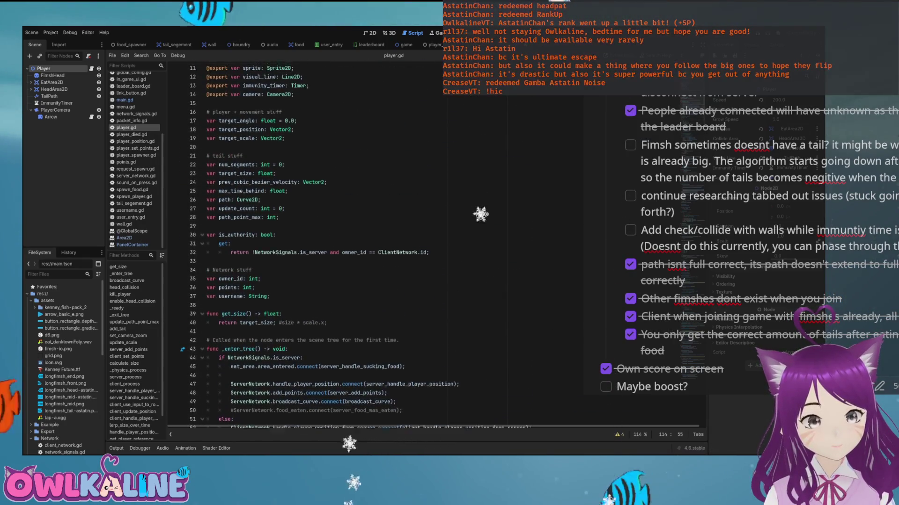
{"action": "scroll", "coordinate": [375, 243], "scroll_direction": "up", "scroll_amount": 5}
{"action": "key", "text": "shift+Up"}
{"action": "key", "text": "shift+Up"}
{"action": "key", "text": "shift+Down"}
{"action": "key", "text": "shift+Down"}
{"action": "key", "text": "Delete"}
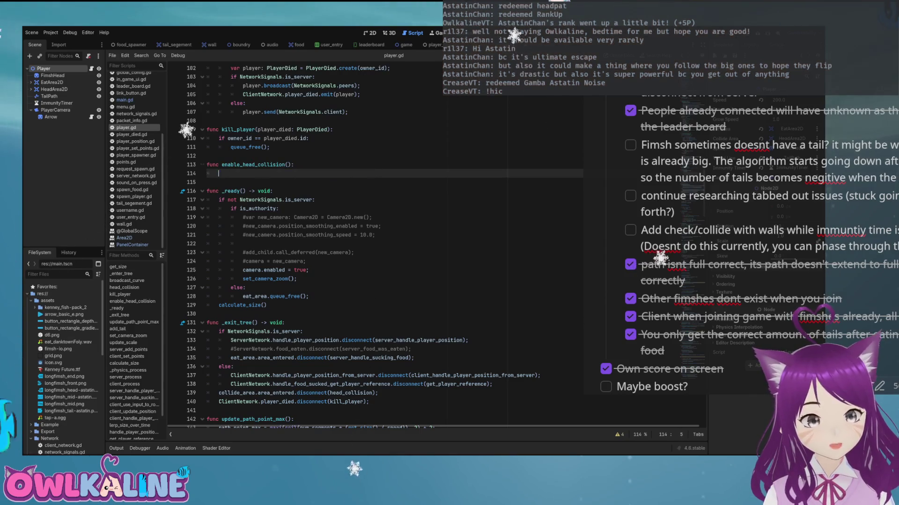
- Paste the connect statement on a new line after the else block in _ready, and save
{"action": "left_click", "coordinate": [245, 287]}
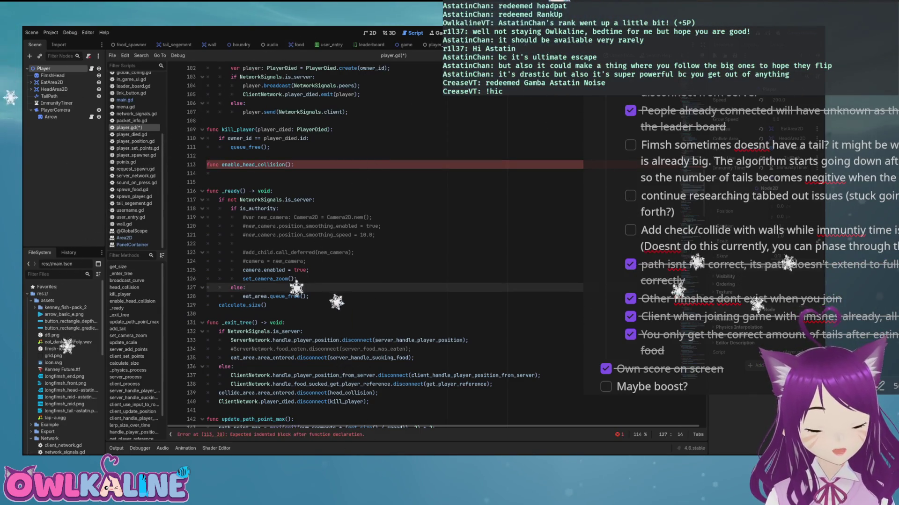
{"action": "key", "text": "Down"}
{"action": "key", "text": "End"}
{"action": "key", "text": "Return"}
{"action": "key", "text": "BackSpace"}
{"action": "key", "text": "BackSpace"}
{"action": "key", "text": "ctrl+v"}
{"action": "key", "text": "ctrl+s"}
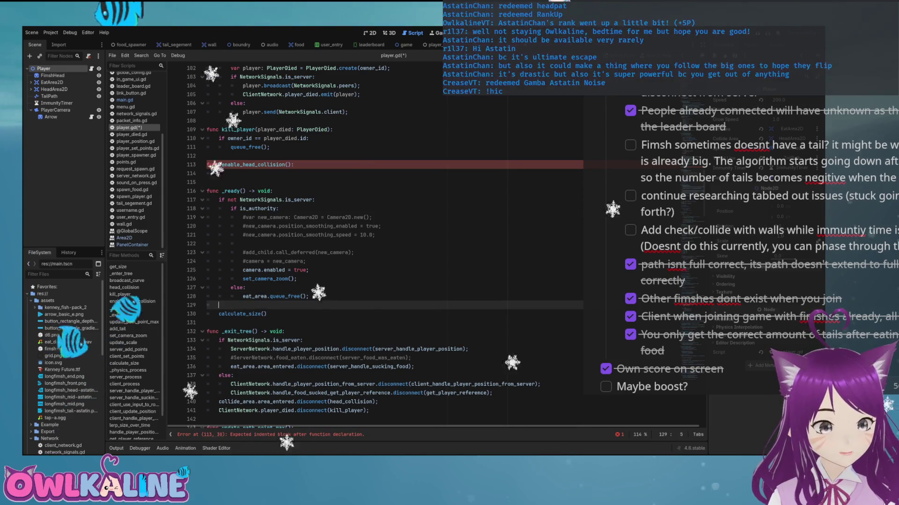
- Leave pass as the placeholder body of enable_head_collision
{"action": "left_click", "coordinate": [218, 173]}
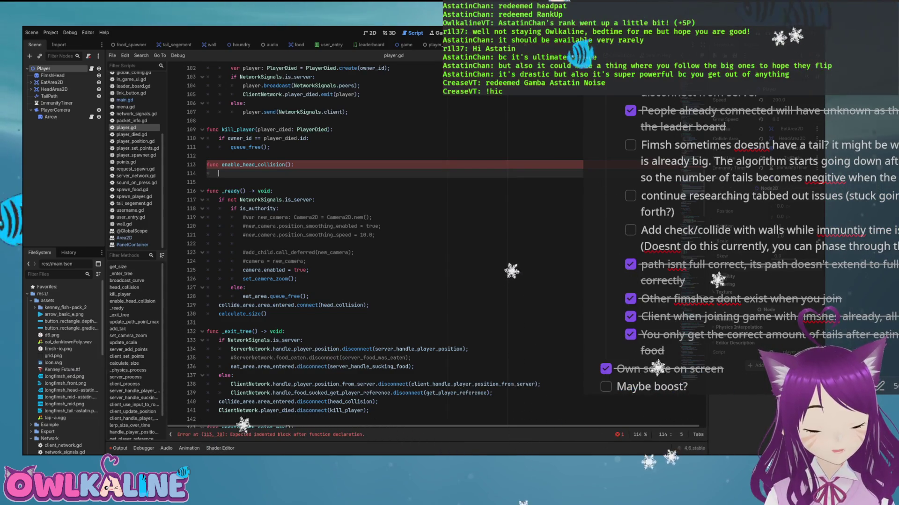
{"action": "type", "text": "pass;"}
{"action": "scroll", "coordinate": [374, 244], "scroll_direction": "up", "scroll_amount": 3}
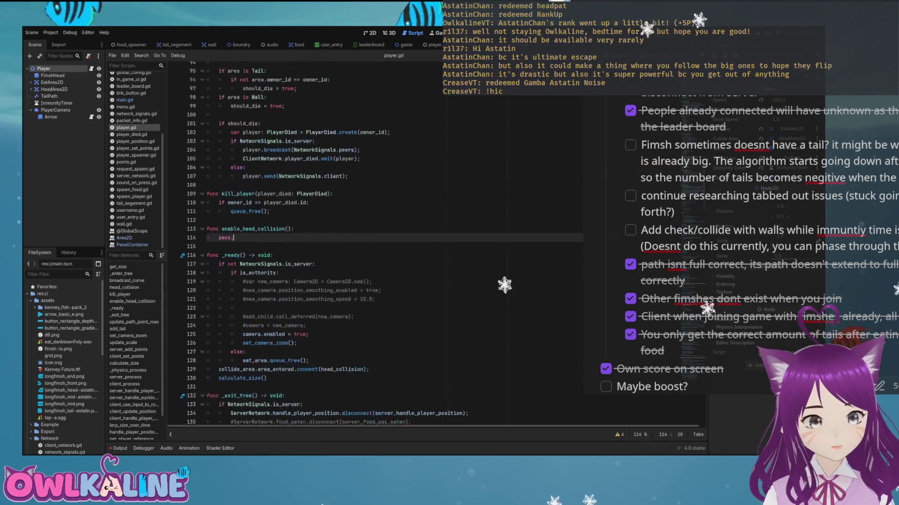
{"action": "scroll", "coordinate": [374, 243], "scroll_direction": "up", "scroll_amount": 4}
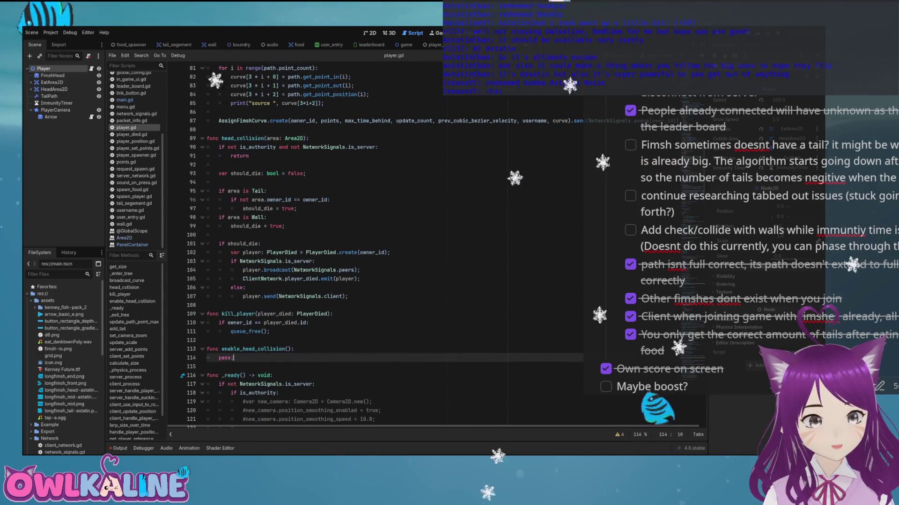
- Add a blank line before the Wall check and tidy the end of the Tail condition line
{"action": "left_click", "coordinate": [297, 208]}
{"action": "key", "text": "Down"}
{"action": "key", "text": "Home"}
{"action": "key", "text": "Return"}
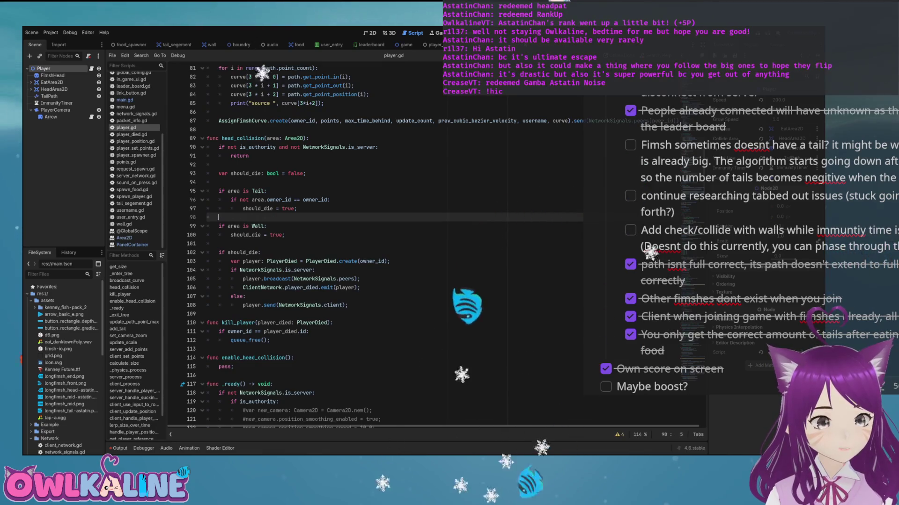
{"action": "key", "text": "Up"}
{"action": "key", "text": "Up"}
{"action": "key", "text": "Up"}
{"action": "key", "text": "End"}
{"action": "key", "text": "BackSpace"}
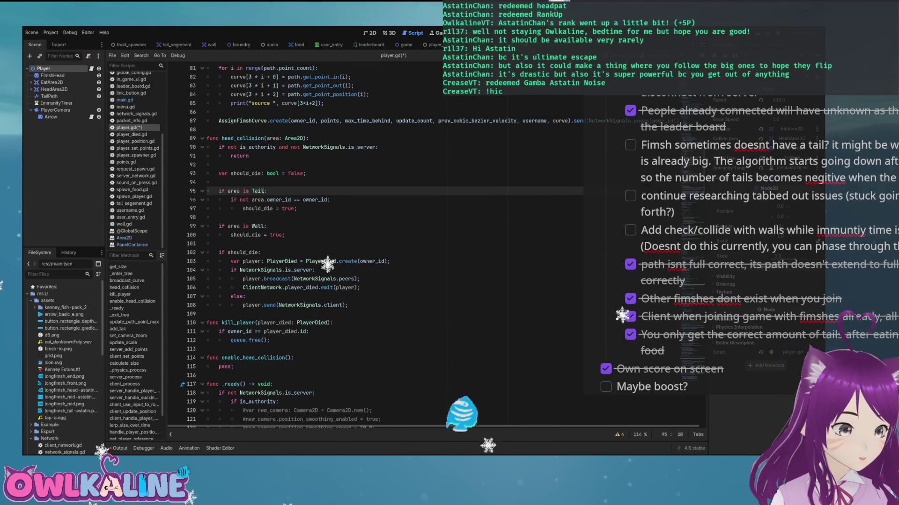
{"action": "key", "text": "BackSpace"}
{"action": "type", "text": ":"}
- Make the Tail check read 'if area is Tail and not_immune():' and save the script
{"action": "left_click", "coordinate": [233, 191]}
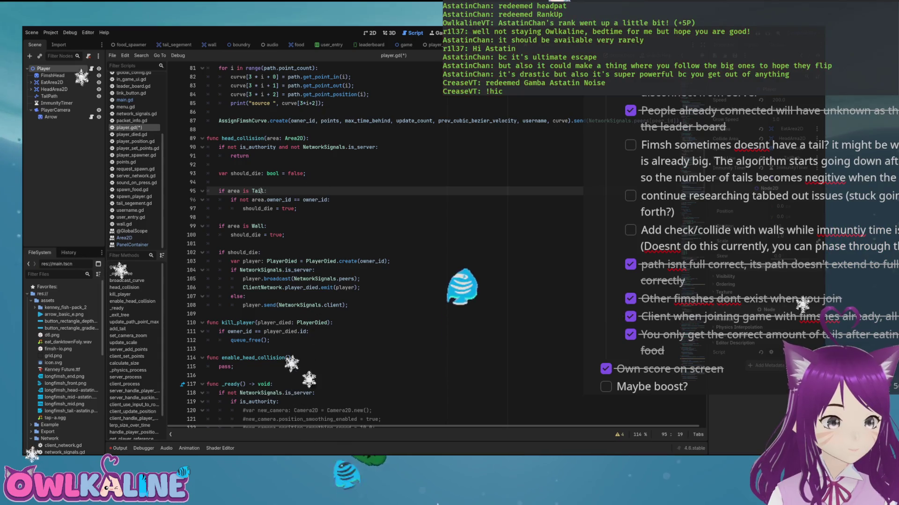
{"action": "key", "text": "End"}
{"action": "key", "text": "BackSpace"}
{"action": "type", "text": "and "}
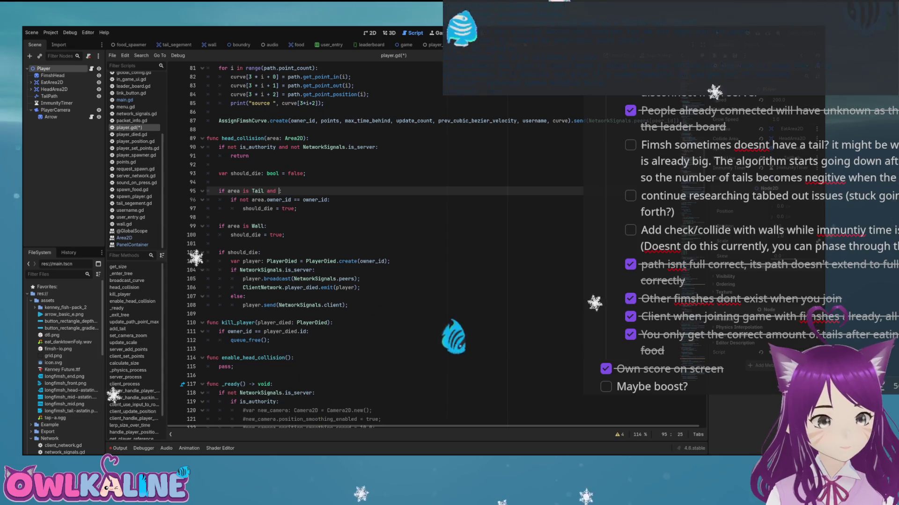
{"action": "type", "text": "immunity_timer."}
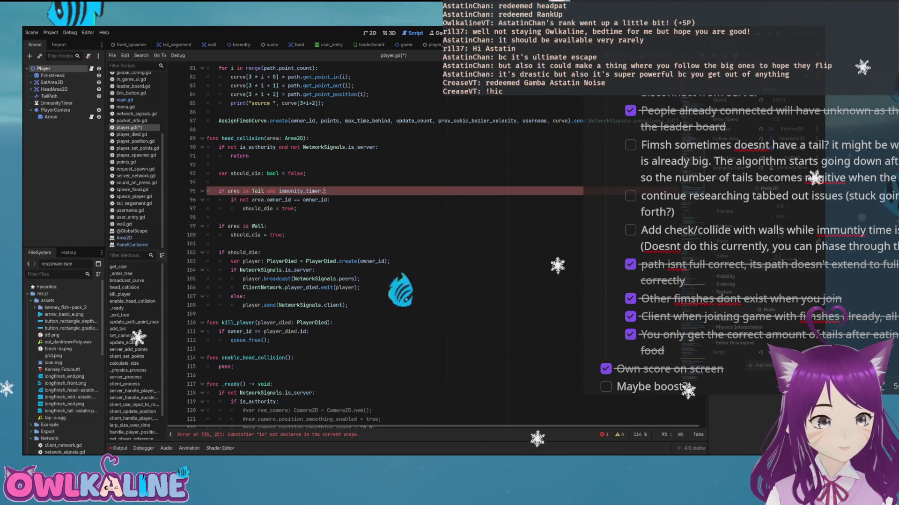
{"action": "key", "text": "Down"}
{"action": "key", "text": "Down"}
{"action": "key", "text": "Down"}
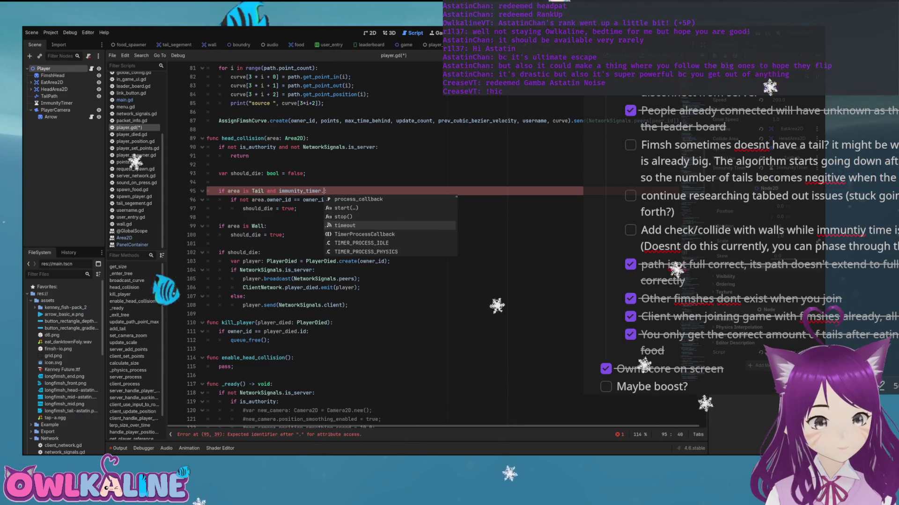
{"action": "key", "text": "BackSpace"}
{"action": "key", "text": "BackSpace"}
{"action": "key", "text": "BackSpace"}
{"action": "key", "text": "BackSpace"}
{"action": "key", "text": "BackSpace"}
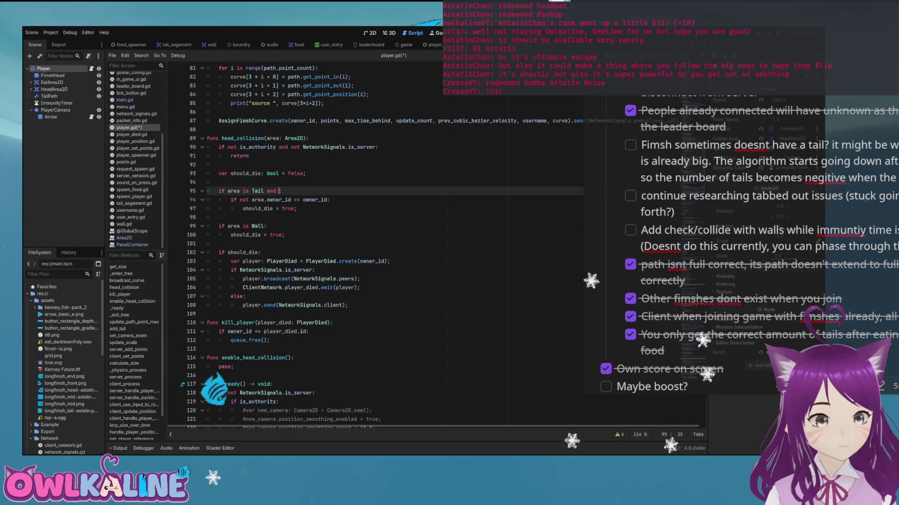
{"action": "type", "text": "not immune"}
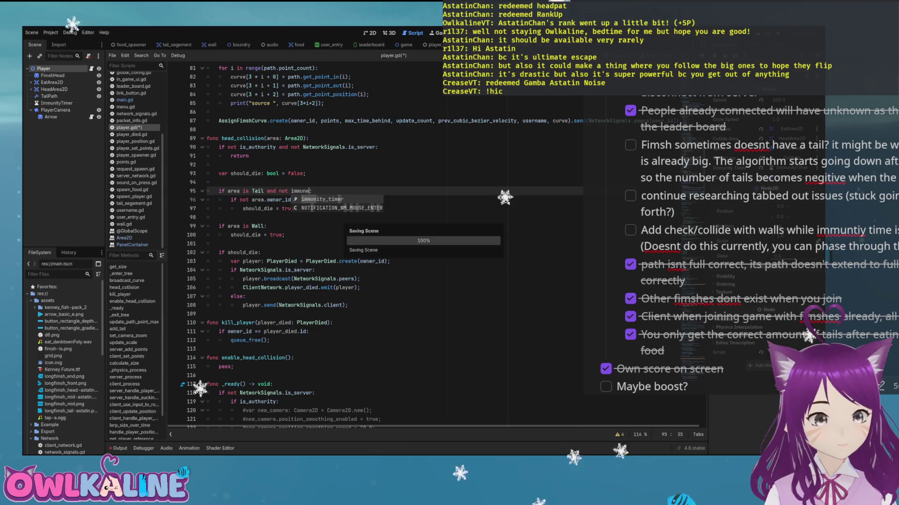
{"action": "type", "text": ":"}
{"action": "key", "text": "ctrl+s"}
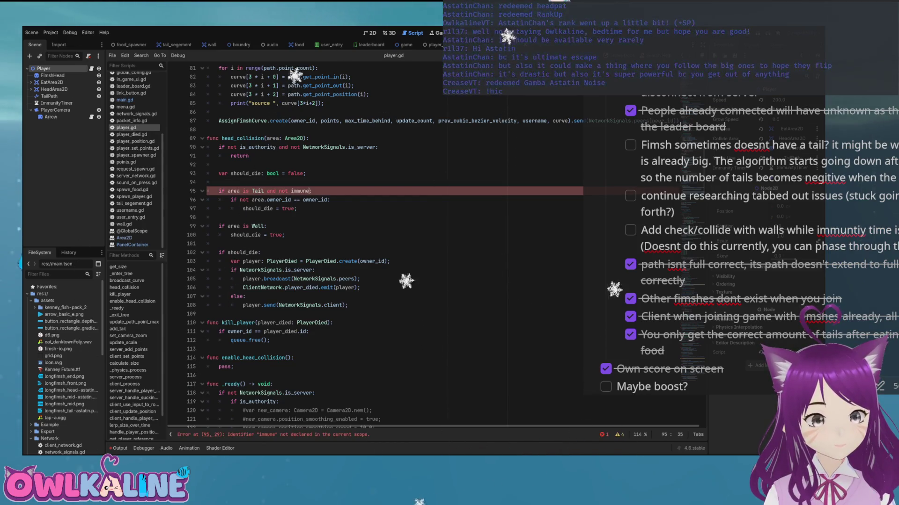
{"action": "key", "text": "shift+Right"}
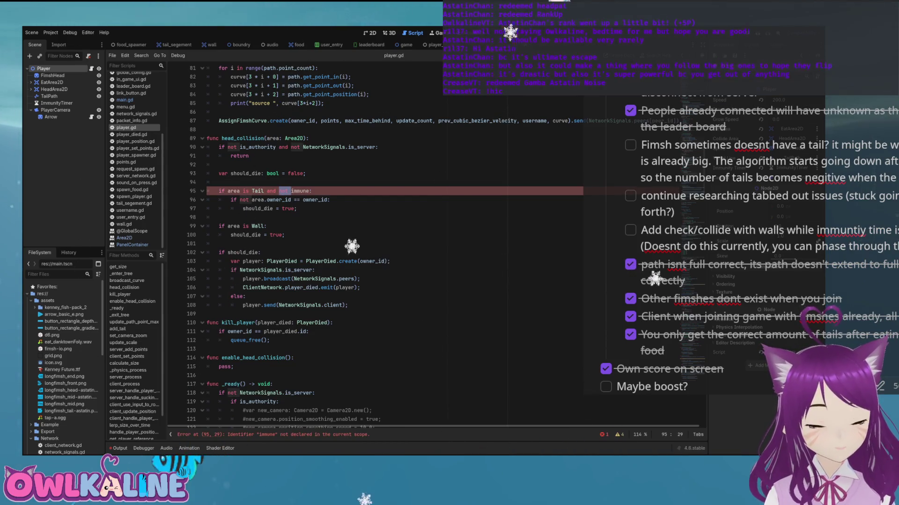
{"action": "type", "text": ")"}
{"action": "key", "text": "ctrl+s"}
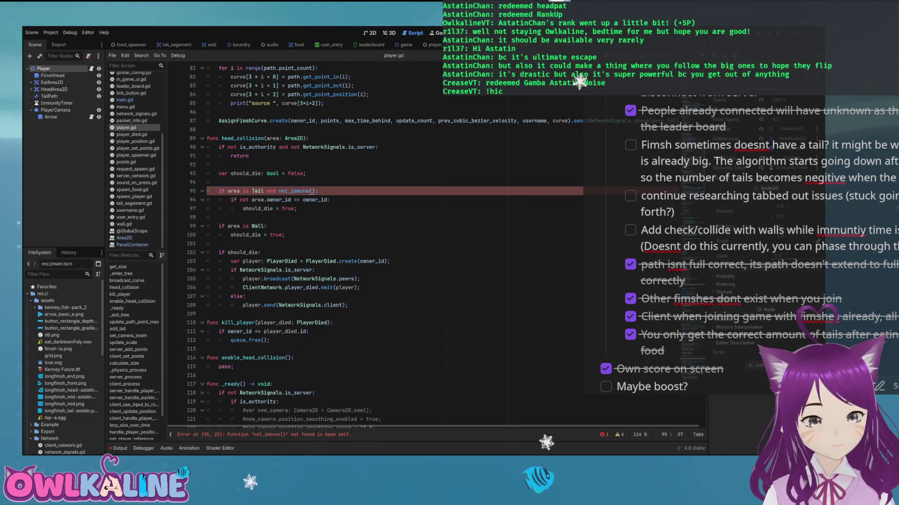
{"action": "left_click", "coordinate": [132, 301]}
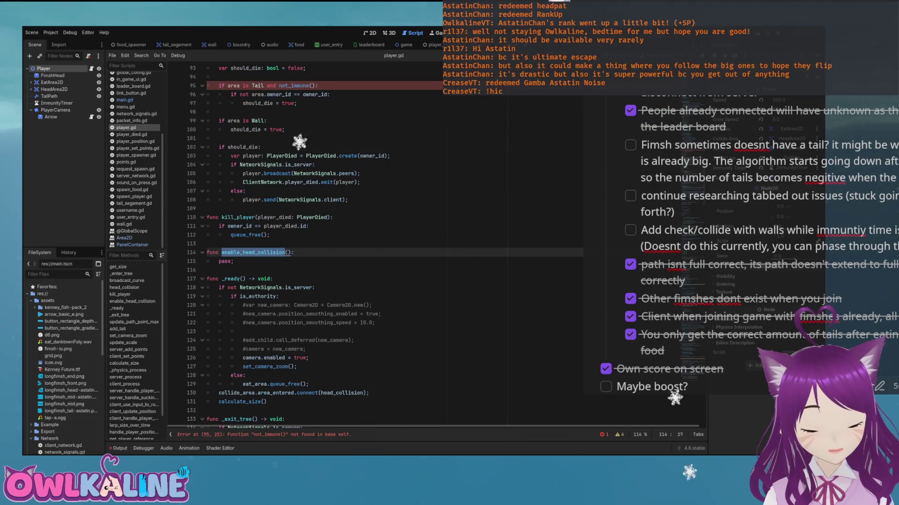
- Rename the function to not_immune and replace pass with 'return immune;'
{"action": "type", "text": "mune"}
{"action": "key", "text": "Down"}
{"action": "key", "text": "BackSpace"}
{"action": "key", "text": "BackSpace"}
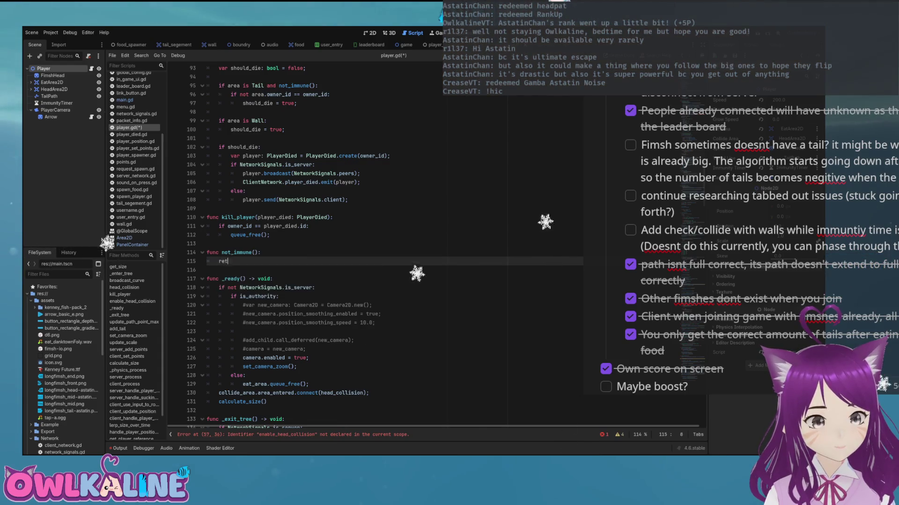
{"action": "key", "text": "BackSpace"}
{"action": "type", "text": "n imm"}
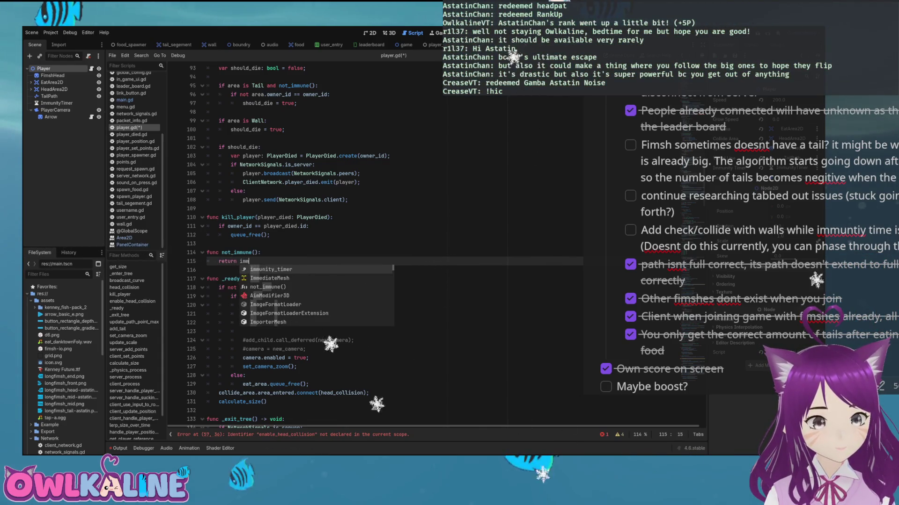
{"action": "type", "text": "une;"}
- Give not_immune a '-> bool' return type and save player.gd
{"action": "key", "text": "Up"}
{"action": "key", "text": "End"}
{"action": "key", "text": "Left"}
{"action": "type", "text": "-> bo"}
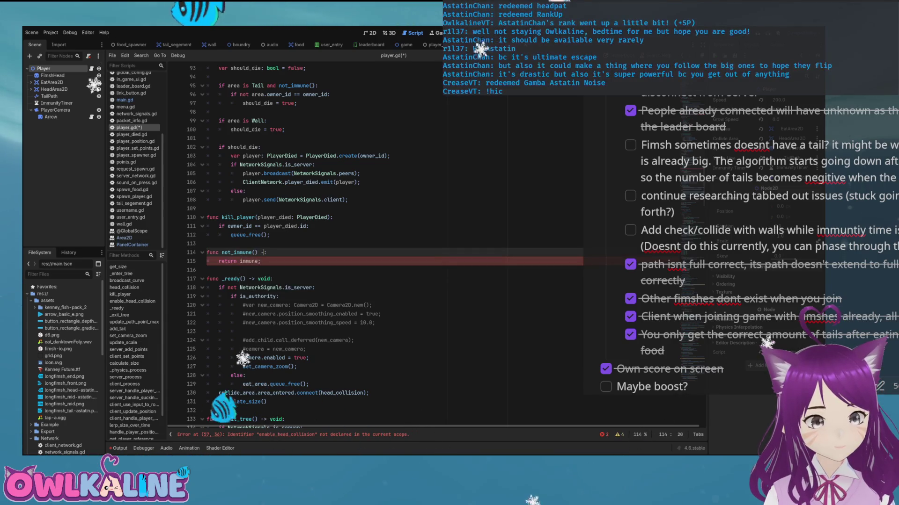
{"action": "key", "text": "ctrl+s"}
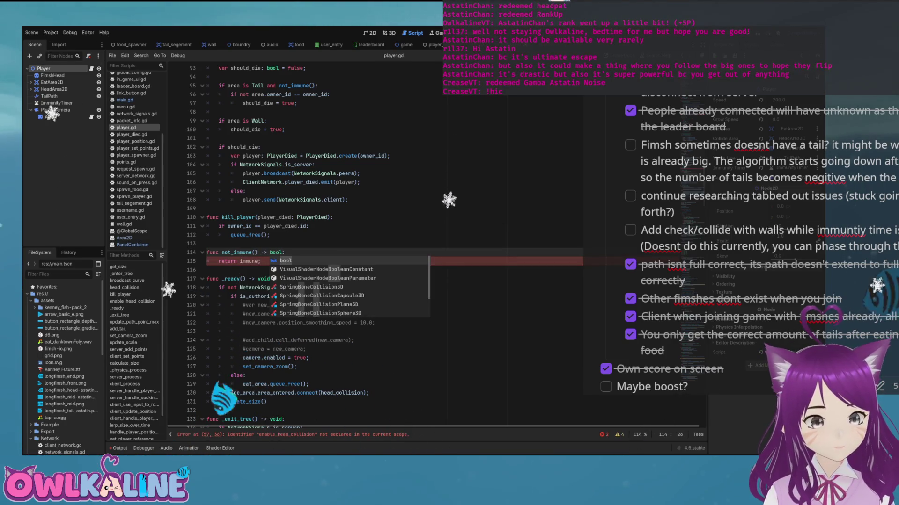
{"action": "left_click", "coordinate": [260, 261]}
{"action": "scroll", "coordinate": [375, 234], "scroll_direction": "up", "scroll_amount": 20}
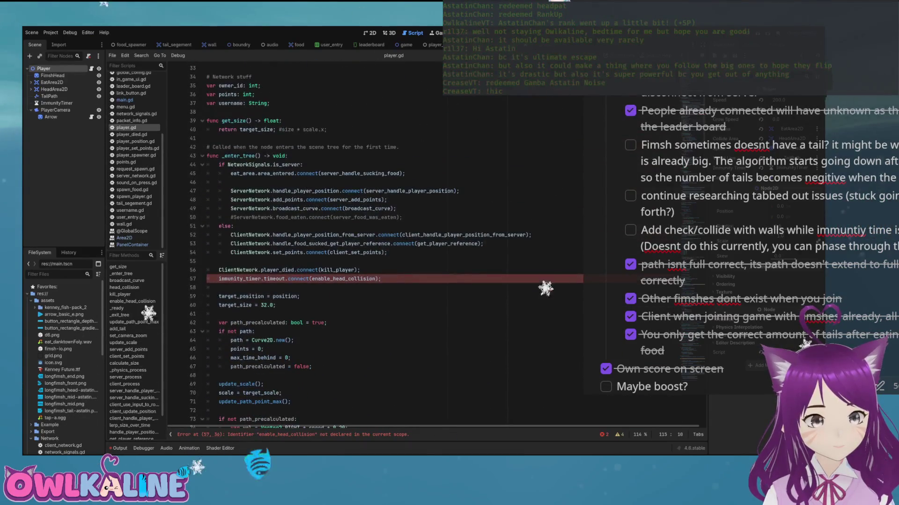
{"action": "left_click", "coordinate": [253, 279]}
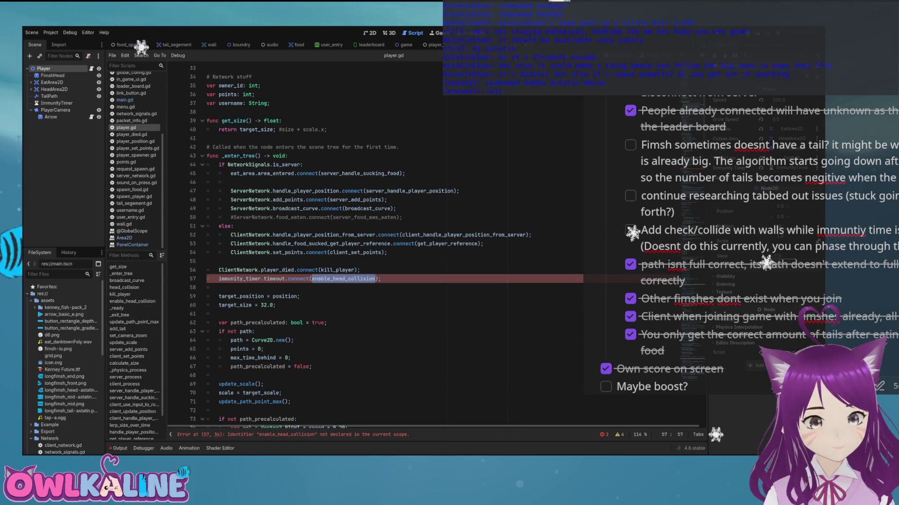
- Change the immunity timer's timeout callback from enable_head_collision to enable_collisions_with_tail
{"action": "scroll", "coordinate": [375, 244], "scroll_direction": "down", "scroll_amount": 10}
{"action": "scroll", "coordinate": [375, 243], "scroll_direction": "up", "scroll_amount": 6}
{"action": "left_click", "coordinate": [218, 182]}
{"action": "left_click_drag", "start_coordinate": [332, 173], "coordinate": [347, 173]}
{"action": "key", "text": "BackSpace"}
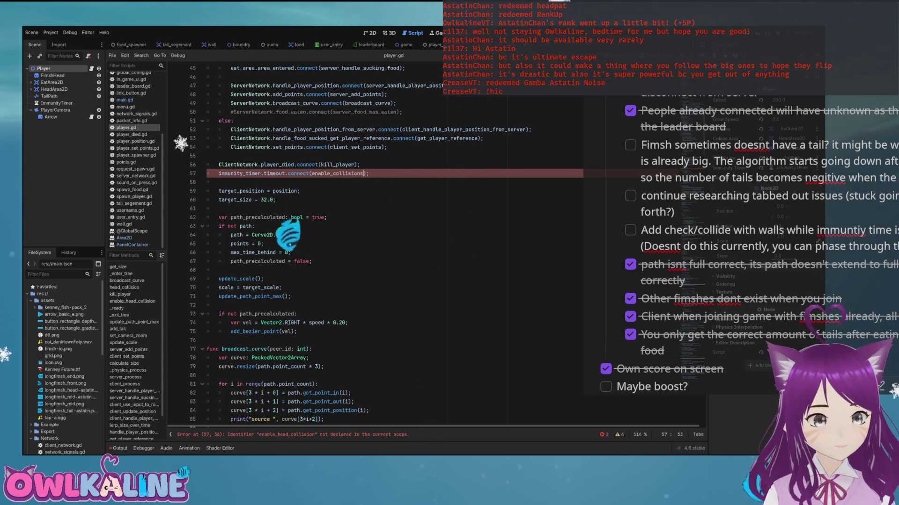
{"action": "type", "text": "_with_tail"}
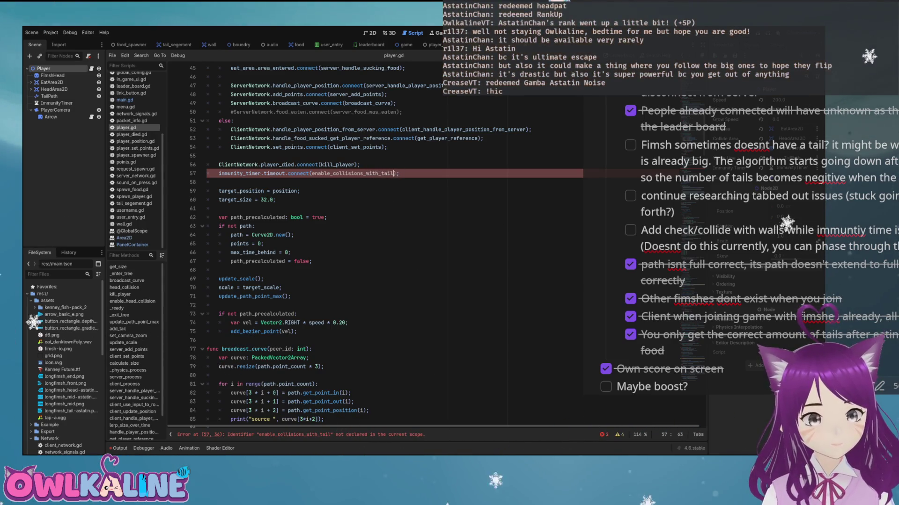
{"action": "scroll", "coordinate": [374, 244], "scroll_direction": "up", "scroll_amount": 10}
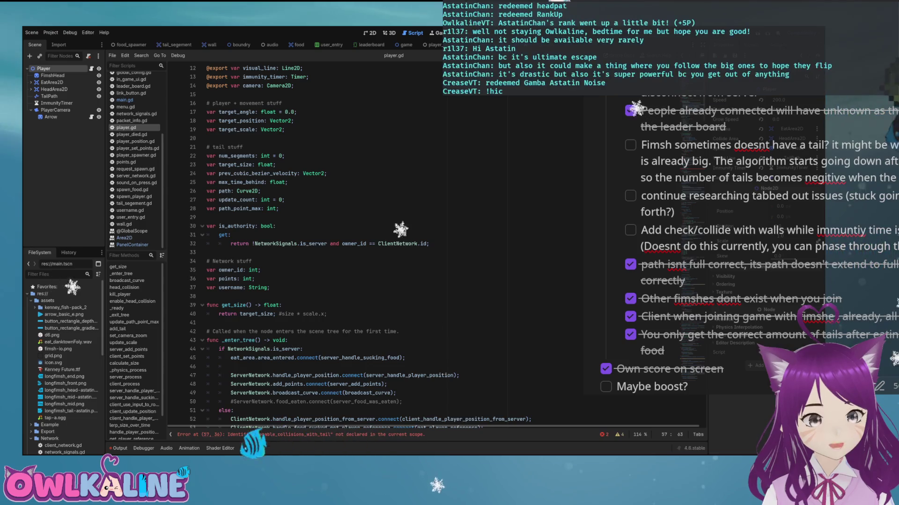
{"action": "left_click", "coordinate": [279, 208]}
- Declare 'var immune: bool;' above the tail variables
{"action": "key", "text": "Up"}
{"action": "key", "text": "Up"}
{"action": "key", "text": "Up"}
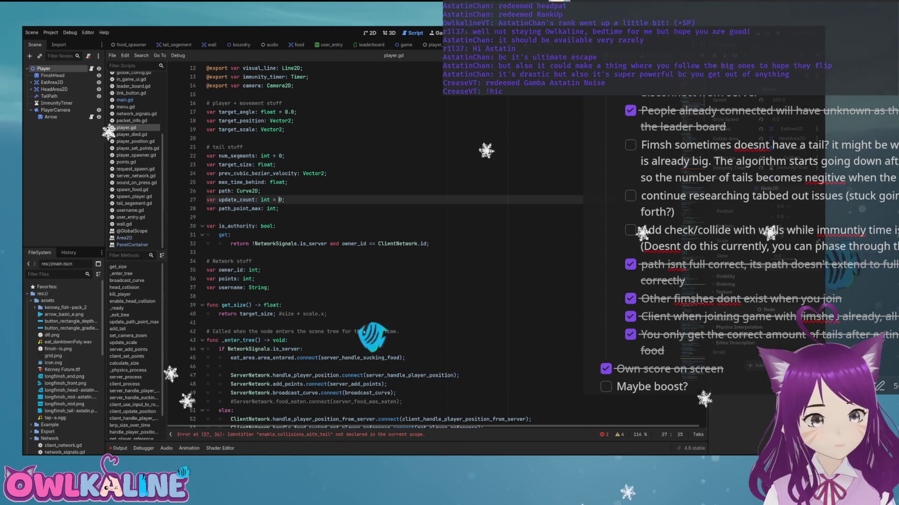
{"action": "key", "text": "Return"}
{"action": "key", "text": "Return"}
{"action": "key", "text": "Up"}
{"action": "type", "text": "var i"}
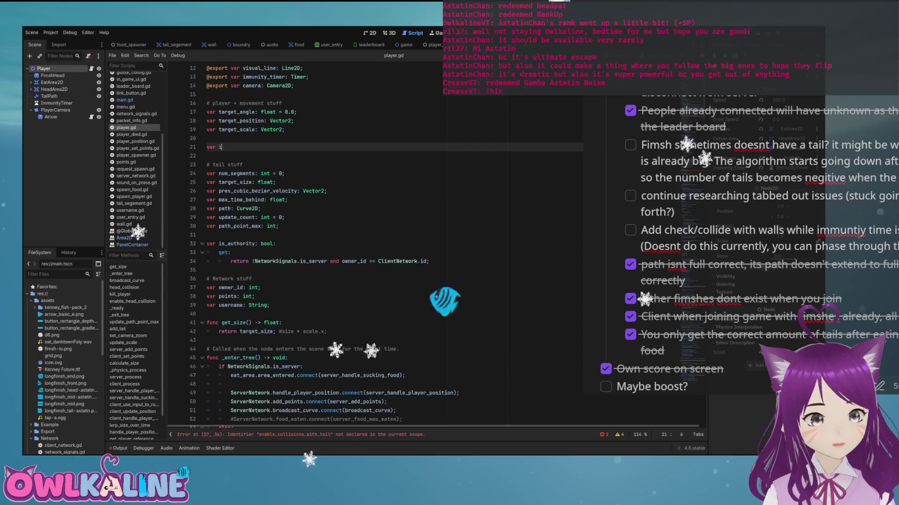
{"action": "type", "text": "mmune: bool;"}
{"action": "scroll", "coordinate": [327, 244], "scroll_direction": "down", "scroll_amount": 7}
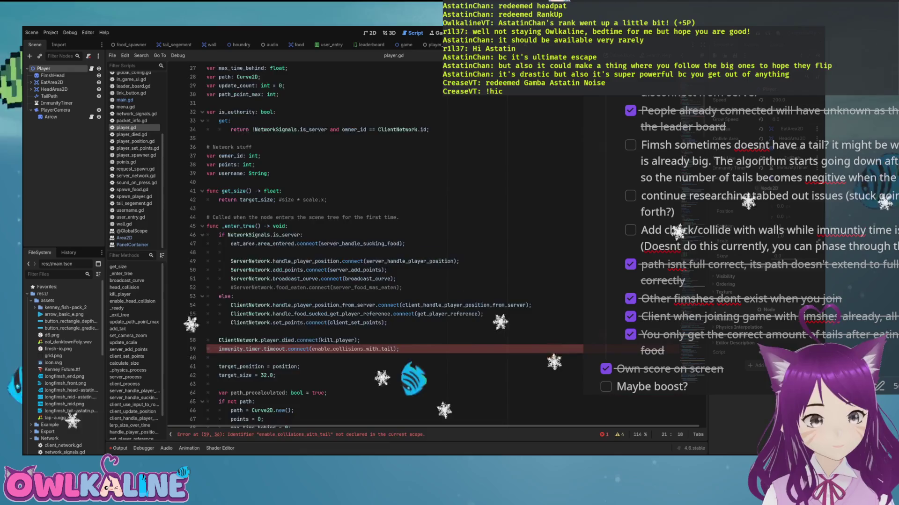
- Insert 'immune = true;' just before the immunity_timer.timeout.connect line in _enter_tree
{"action": "left_click", "coordinate": [208, 279]}
{"action": "left_click", "coordinate": [360, 288]}
{"action": "key", "text": "Return"}
{"action": "type", "text": "mune = true;"}
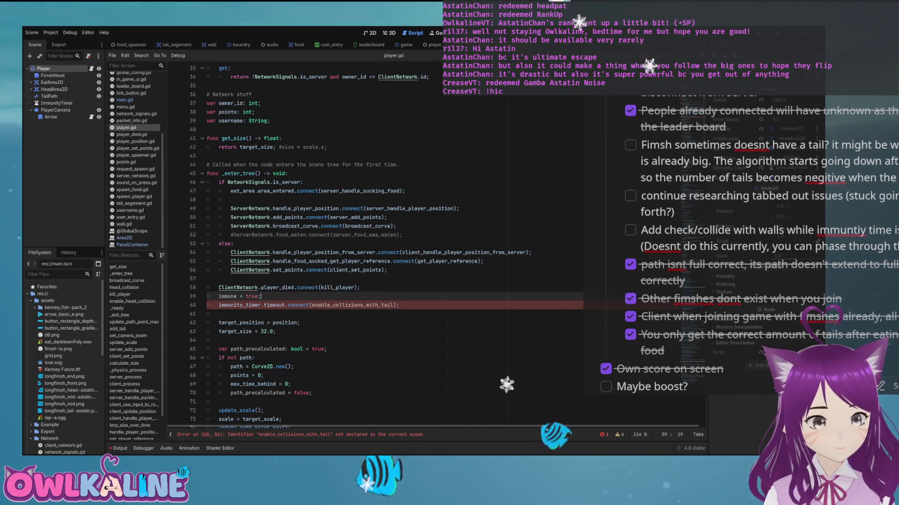
{"action": "scroll", "coordinate": [328, 243], "scroll_direction": "down", "scroll_amount": 3}
{"action": "double_click", "coordinate": [353, 226]}
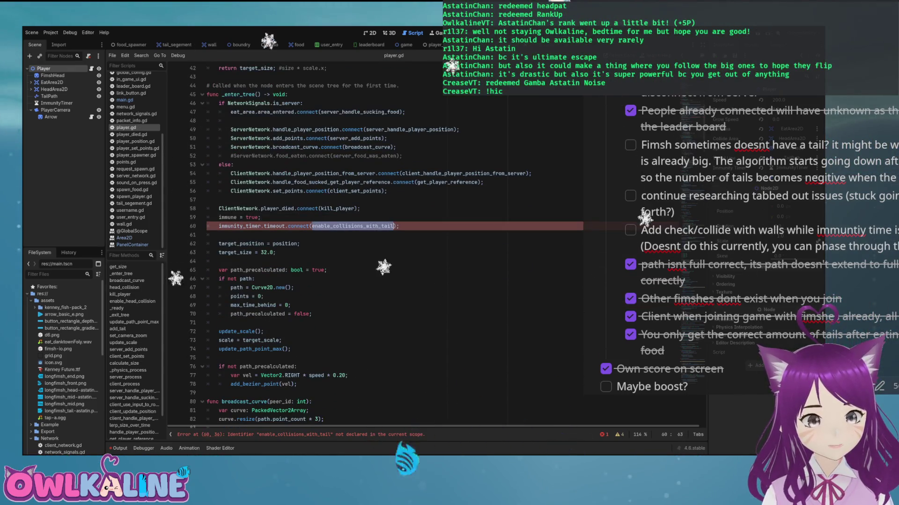
{"action": "scroll", "coordinate": [374, 243], "scroll_direction": "down", "scroll_amount": 14}
{"action": "scroll", "coordinate": [328, 244], "scroll_direction": "up", "scroll_amount": 1}
- Below kill_player, define enable_collisions_with_tail() with body 'immune = false;' and save
{"action": "left_click", "coordinate": [240, 165]}
{"action": "scroll", "coordinate": [327, 244], "scroll_direction": "down", "scroll_amount": 4}
{"action": "scroll", "coordinate": [327, 243], "scroll_direction": "down", "scroll_amount": 1}
{"action": "left_click", "coordinate": [208, 243]}
{"action": "key", "text": "Return"}
{"action": "key", "text": "ctrl+v"}
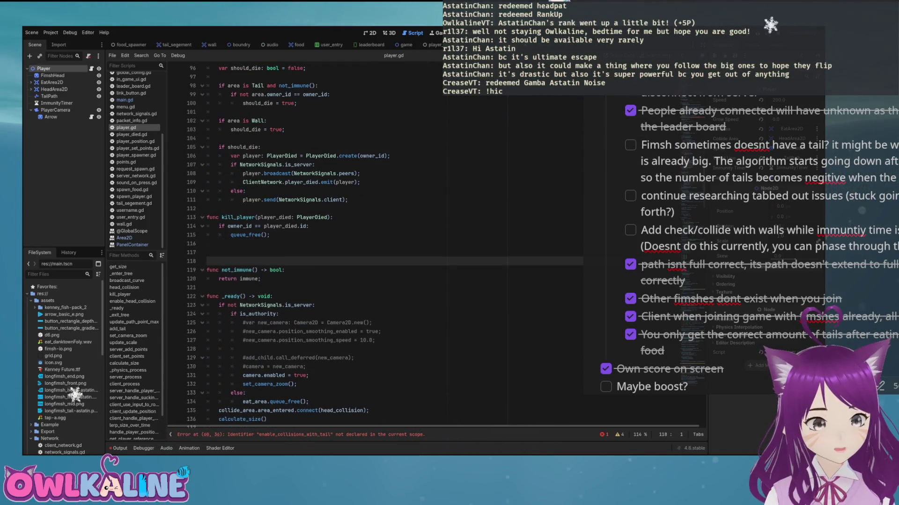
{"action": "type", "text": "func enable_collisions_with_tail"}
{"action": "key", "text": "End"}
{"action": "type", "text": ":"}
{"action": "key", "text": "Return"}
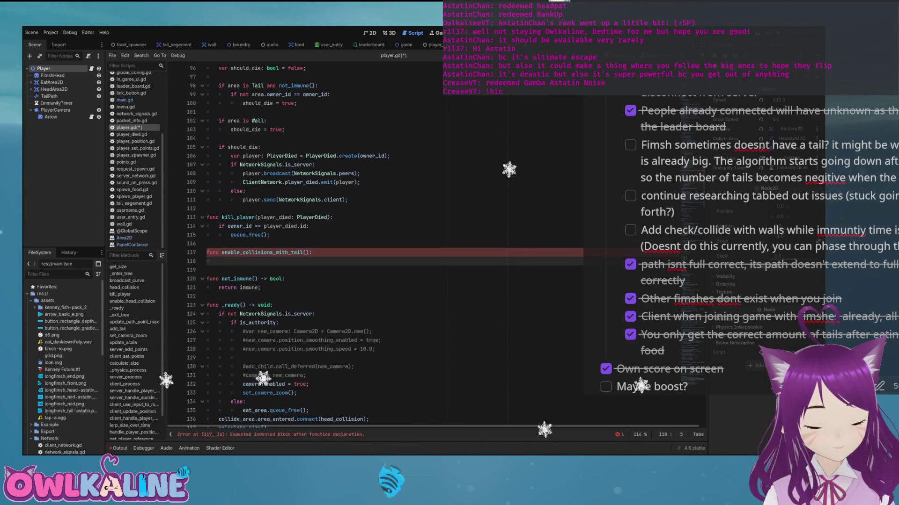
{"action": "type", "text": "immune = false;"}
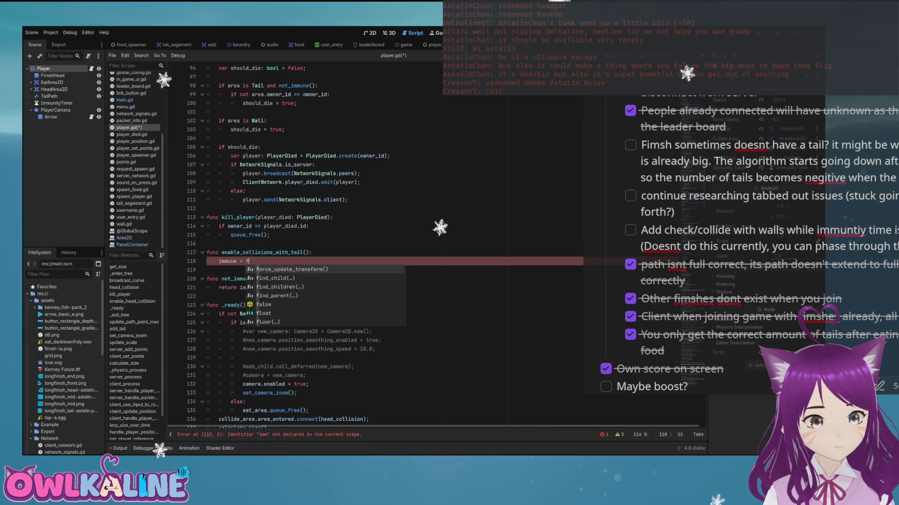
{"action": "key", "text": "ctrl+s"}
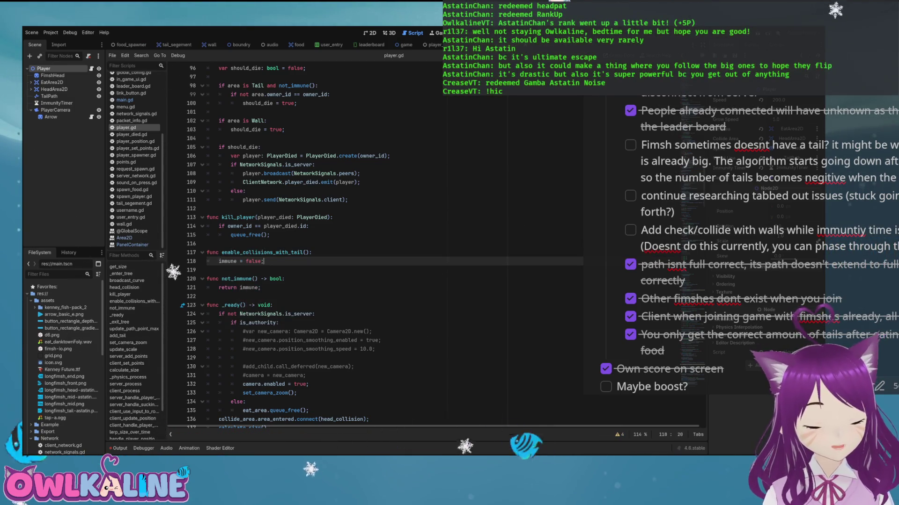
- Review the should_die logic in head_collision's Tail and Wall checks
{"action": "key", "text": "Down"}
{"action": "key", "text": "Down"}
{"action": "key", "text": "Down"}
{"action": "key", "text": "Up"}
{"action": "key", "text": "Up"}
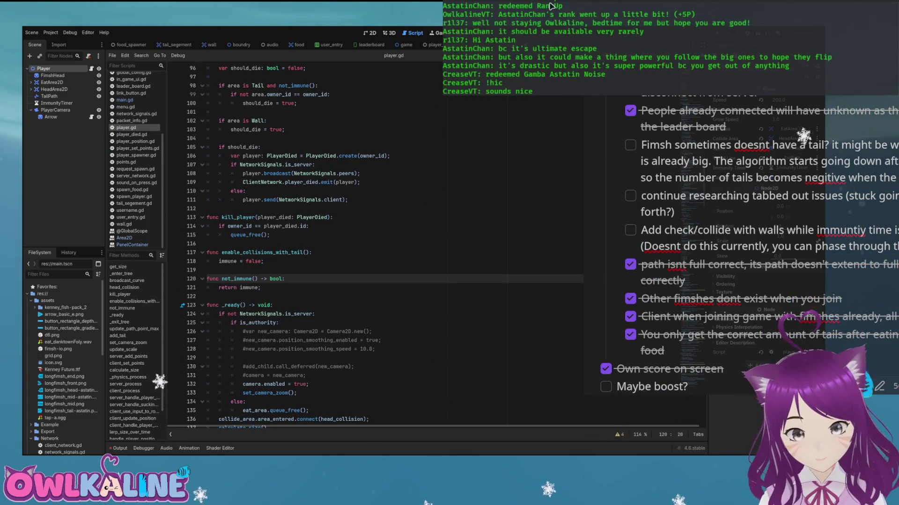
{"action": "left_click", "coordinate": [218, 138]}
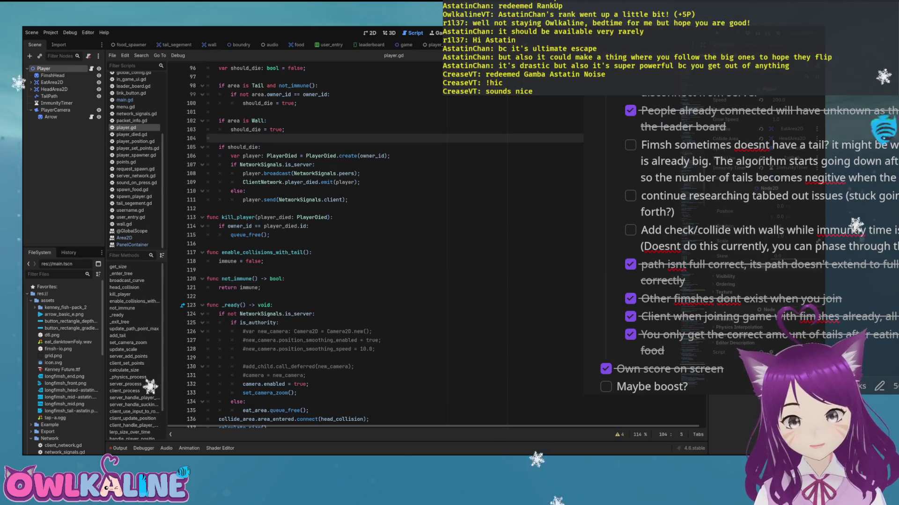
{"action": "scroll", "coordinate": [375, 243], "scroll_direction": "up", "scroll_amount": 1}
{"action": "scroll", "coordinate": [218, 149], "scroll_direction": "up", "scroll_amount": 3}
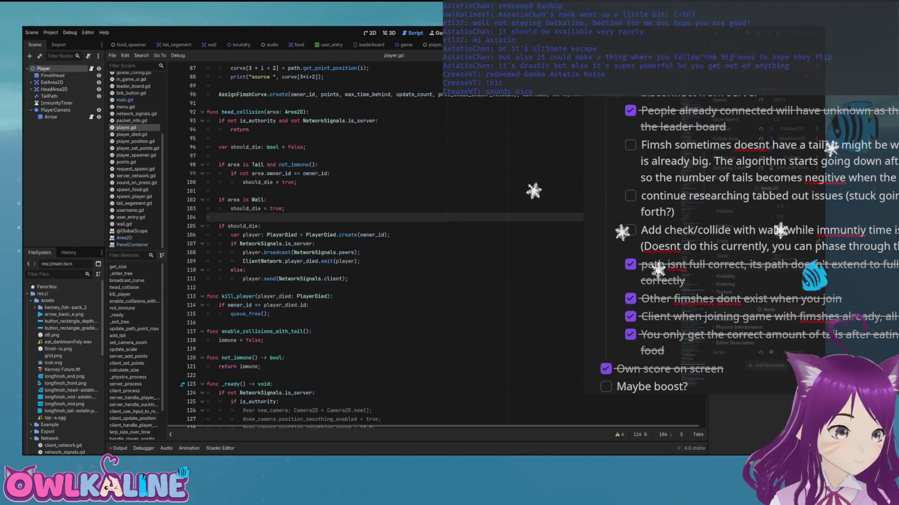
{"action": "left_click_drag", "start_coordinate": [208, 191], "coordinate": [221, 165]}
{"action": "left_click", "coordinate": [279, 182]}
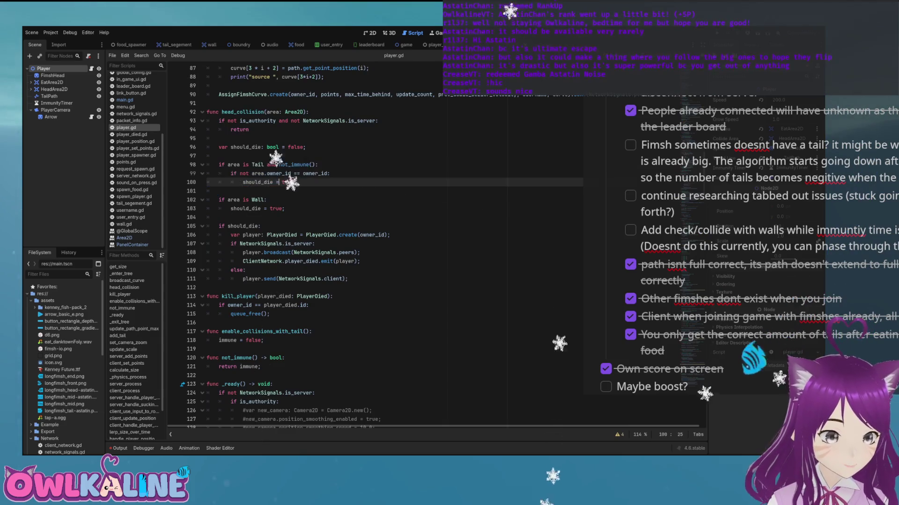
{"action": "type", "text": "true;"}
{"action": "left_click_drag", "start_coordinate": [297, 182], "coordinate": [207, 139]}
{"action": "left_click", "coordinate": [264, 164]}
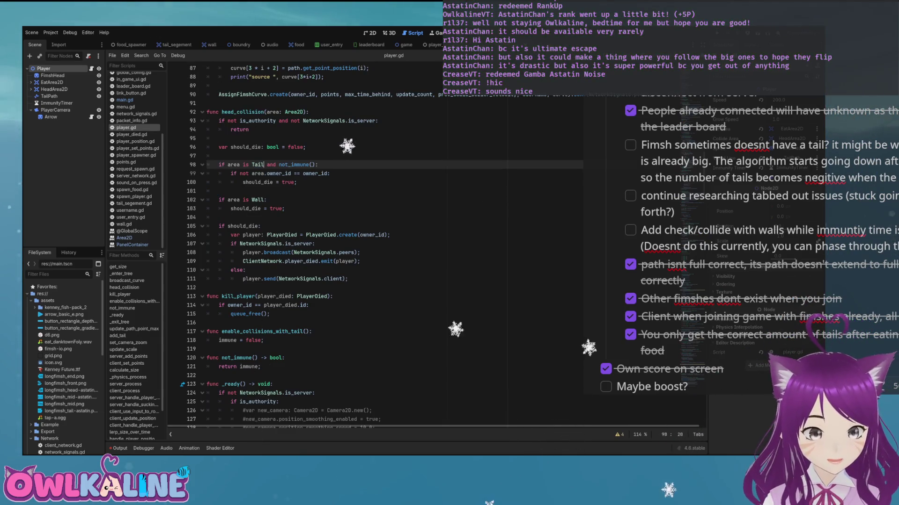
{"action": "left_click_drag", "start_coordinate": [297, 182], "coordinate": [218, 217]}
{"action": "left_click", "coordinate": [218, 217]}
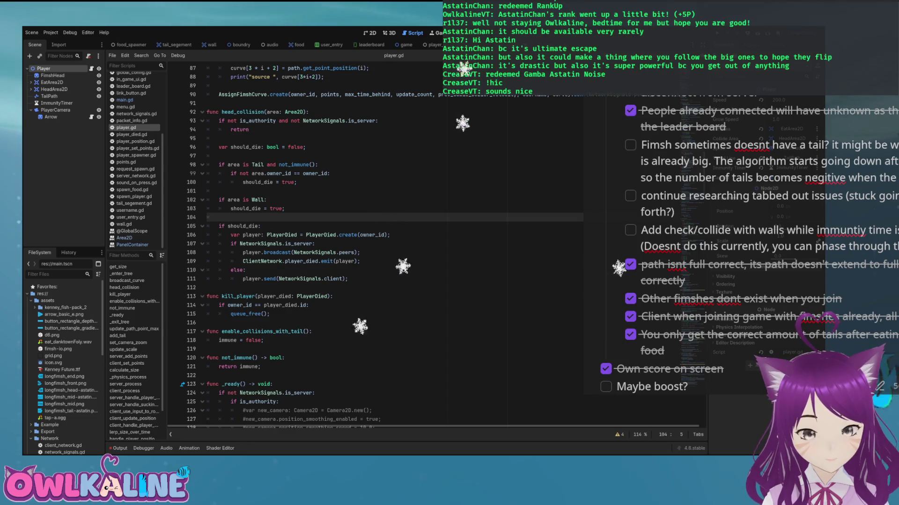
{"action": "left_click", "coordinate": [266, 200]}
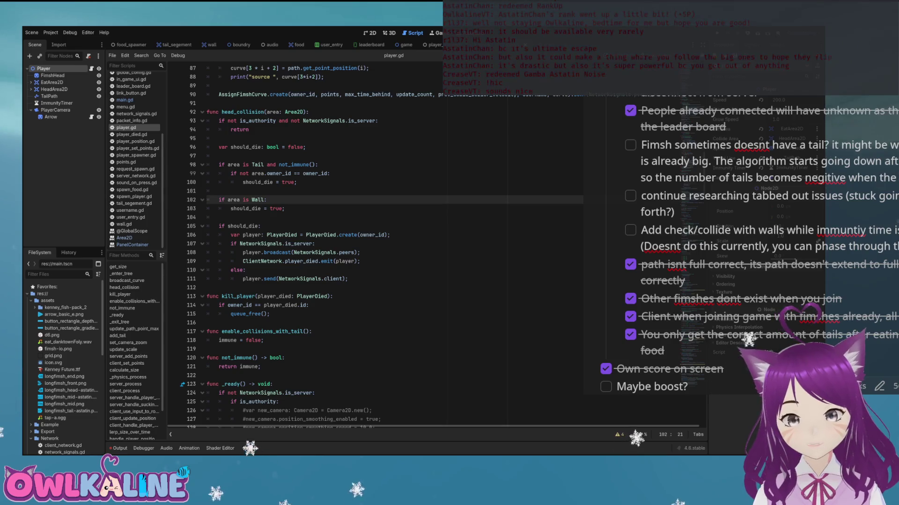
- Check off the to-do about colliding with walls during immunity time
{"action": "left_click", "coordinate": [632, 232]}
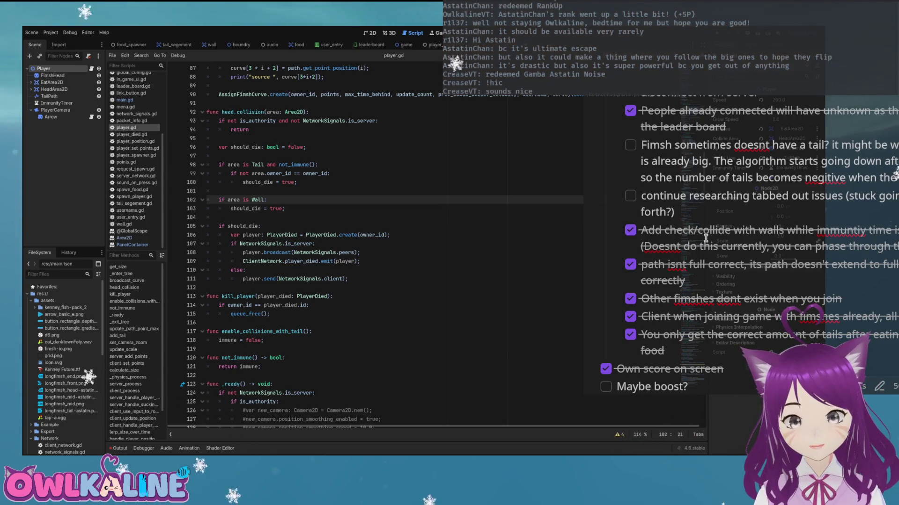
{"action": "left_click", "coordinate": [798, 243]}
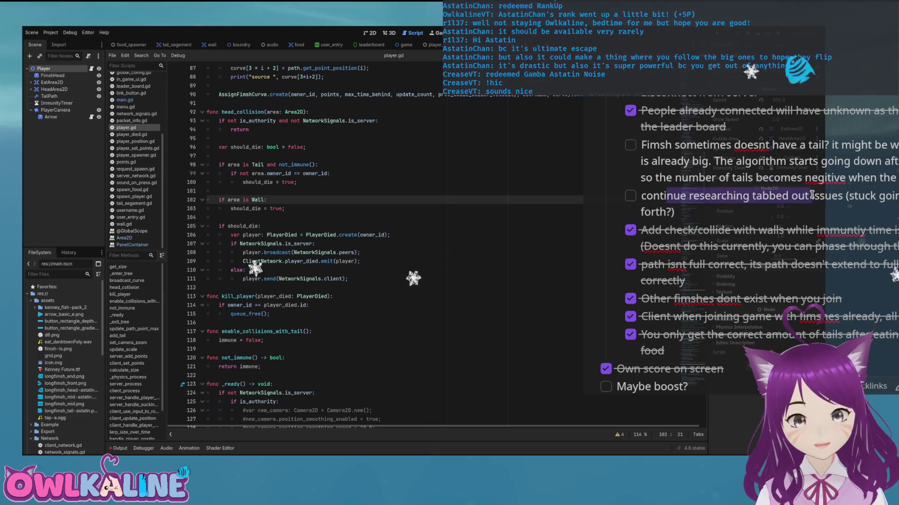
{"action": "scroll", "coordinate": [764, 211], "scroll_direction": "down", "scroll_amount": 5}
{"action": "scroll", "coordinate": [763, 211], "scroll_direction": "up", "scroll_amount": 7}
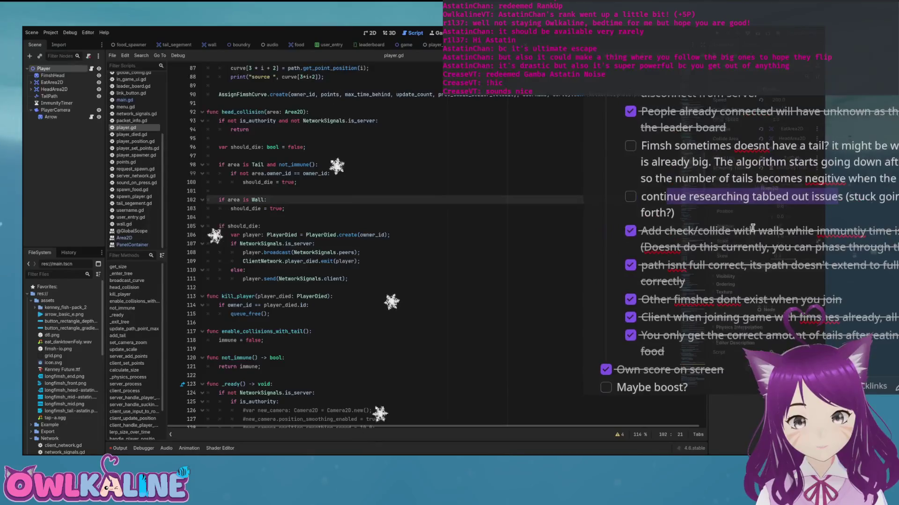
- Highlight the missing-tail bug note to review it
{"action": "mouse_move", "coordinate": [679, 200]}
{"action": "left_mouse_down"}
{"action": "mouse_move", "coordinate": [726, 197]}
{"action": "mouse_move", "coordinate": [738, 209]}
{"action": "mouse_move", "coordinate": [818, 225]}
{"action": "left_mouse_up"}
{"action": "left_click", "coordinate": [787, 201]}
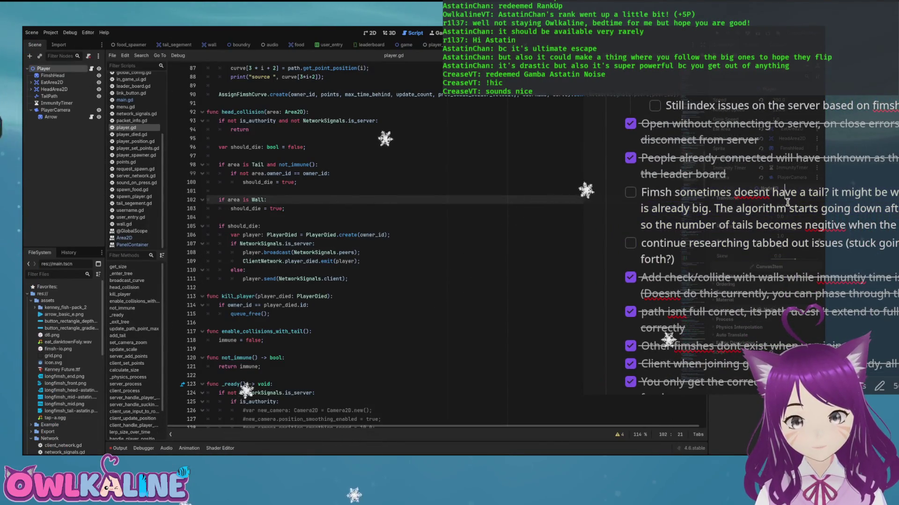
{"action": "left_click", "coordinate": [822, 228], "text": "shift"}
{"action": "scroll", "coordinate": [702, 239], "scroll_direction": "up", "scroll_amount": 6}
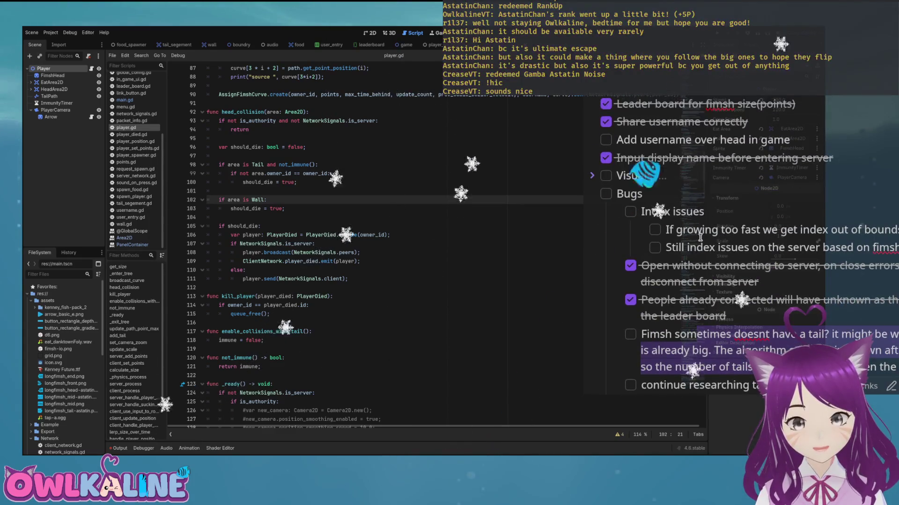
{"action": "left_click", "coordinate": [836, 248]}
- Highlight the to-do about showing the username over the head
{"action": "scroll", "coordinate": [791, 247], "scroll_direction": "up", "scroll_amount": 1}
{"action": "scroll", "coordinate": [791, 247], "scroll_direction": "up", "scroll_amount": 3}
{"action": "left_click_drag", "start_coordinate": [658, 234], "coordinate": [773, 234]}
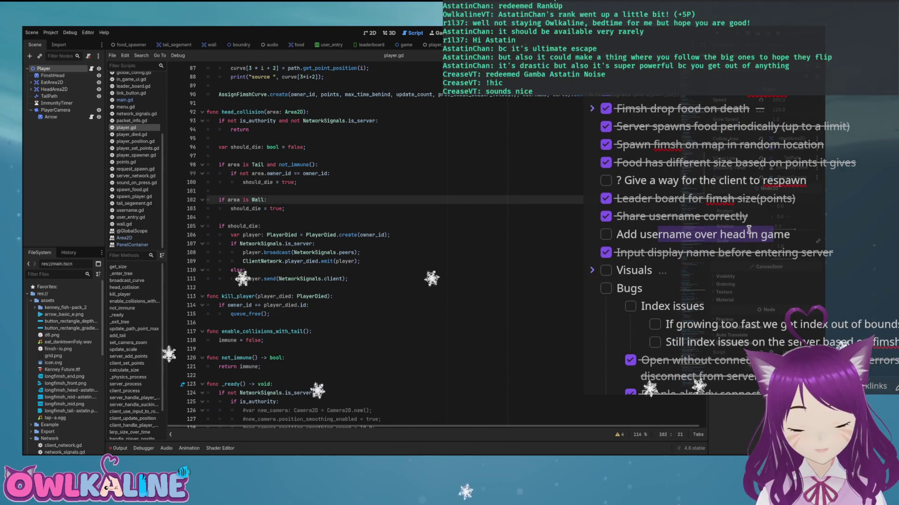
{"action": "left_click", "coordinate": [662, 233]}
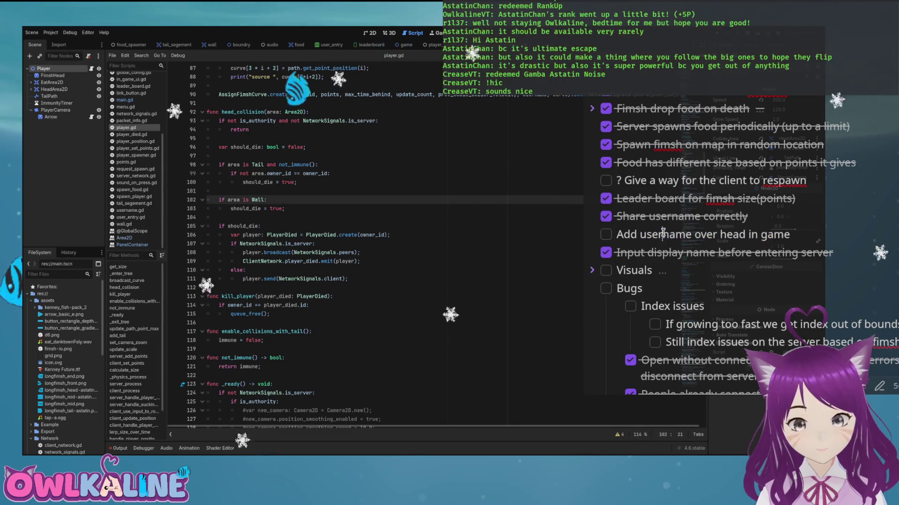
{"action": "double_click", "coordinate": [684, 234]}
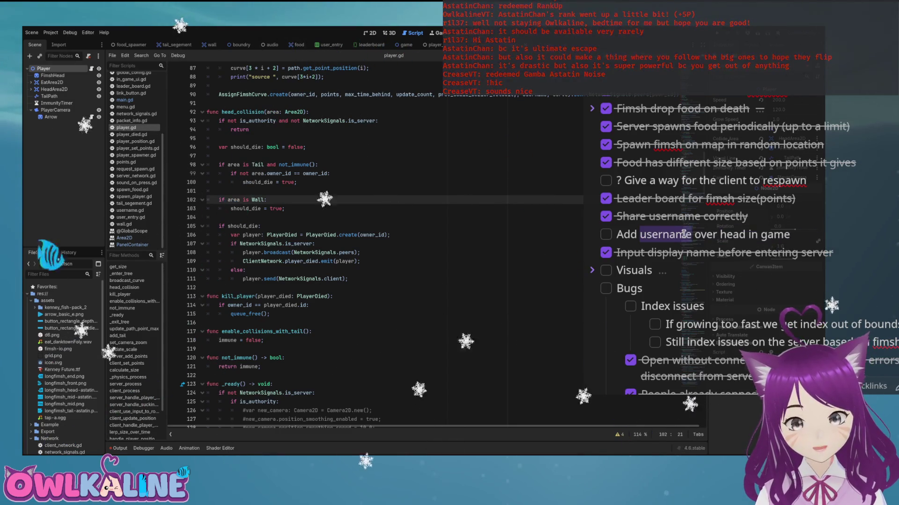
{"action": "left_click", "coordinate": [683, 234]}
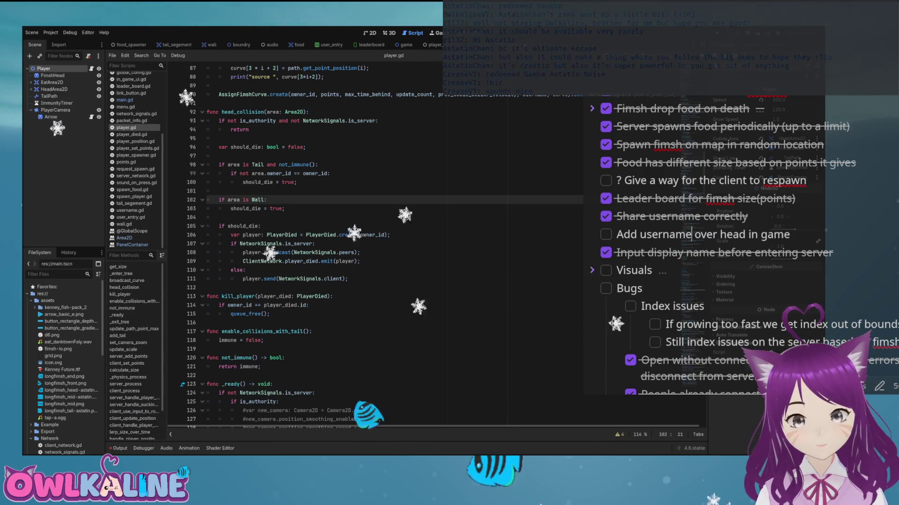
- Zoom the Player scene's 2D view onto the fish, glance at arrow.gd, and add a RichTextLabel
{"action": "key", "text": "ctrl+F1"}
{"action": "scroll", "coordinate": [359, 194], "scroll_direction": "up", "scroll_amount": 3}
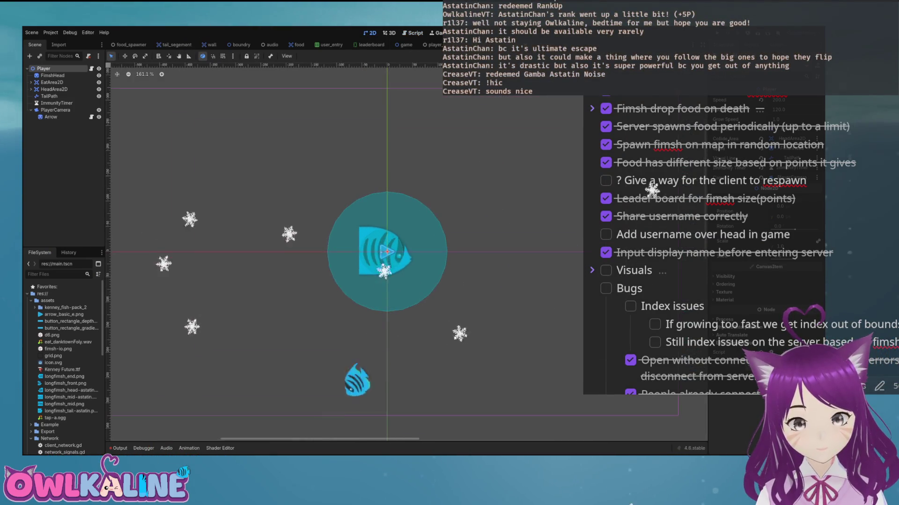
{"action": "key", "text": "ctrl+F3"}
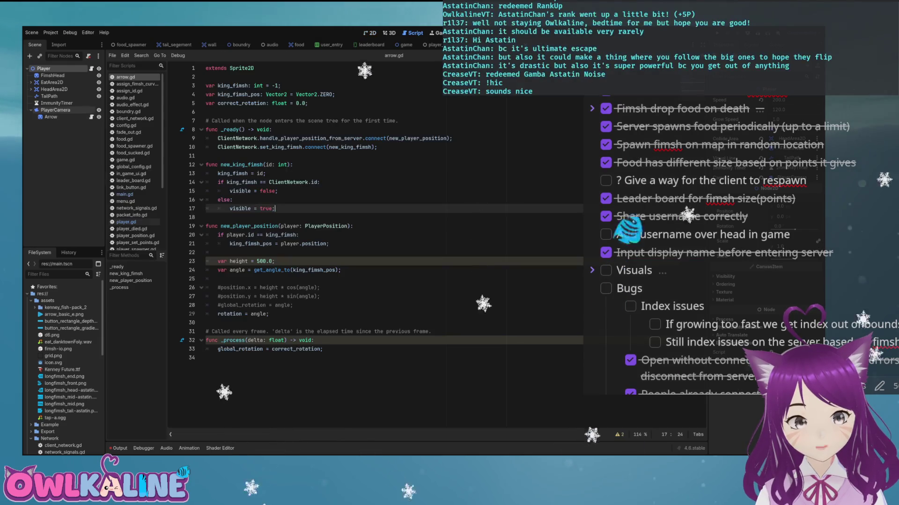
{"action": "key", "text": "ctrl+F1"}
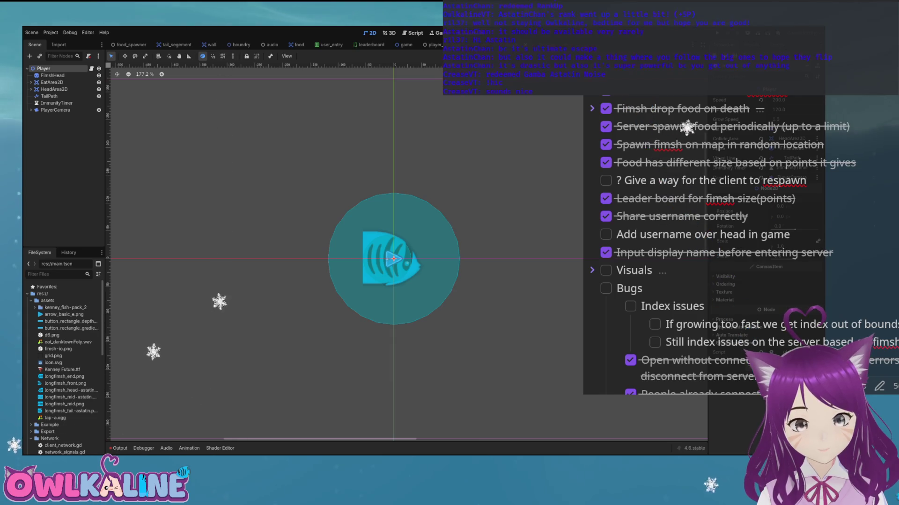
{"action": "key", "text": "ctrl+v"}
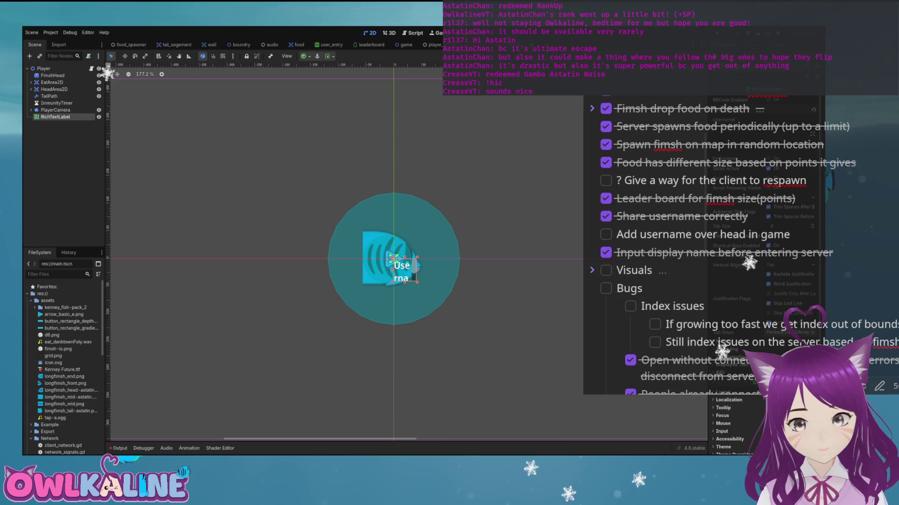
- Save the Player scene and widen the Username label so the text fits on one line
{"action": "key", "text": "ctrl+s"}
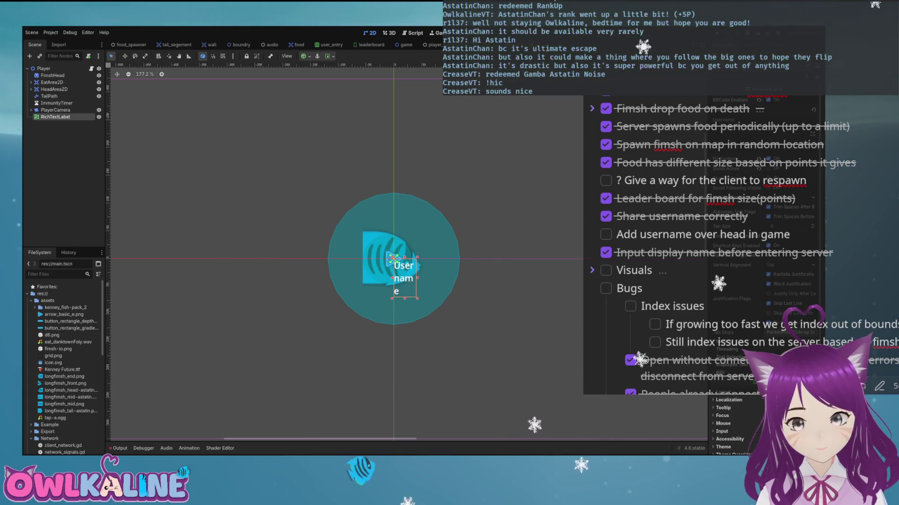
{"action": "left_click_drag", "start_coordinate": [417, 298], "coordinate": [439, 283]}
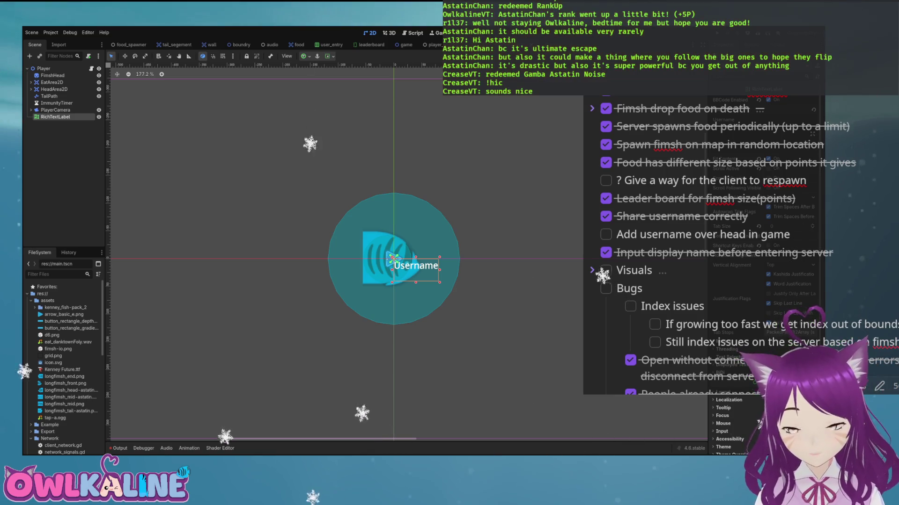
{"action": "scroll", "coordinate": [763, 281], "scroll_direction": "down", "scroll_amount": 5}
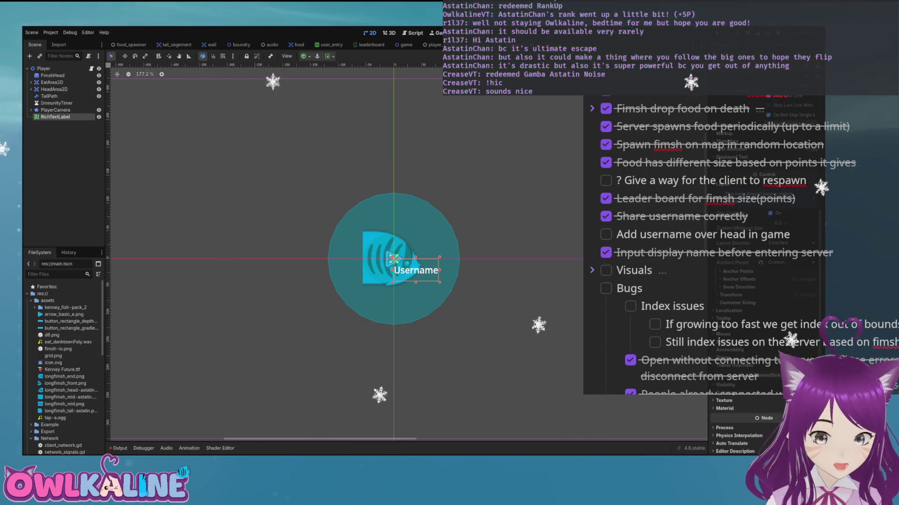
- Anchor the Username label with Full Rect, move it above the fish, and run with F5
{"action": "left_click", "coordinate": [737, 271]}
{"action": "left_click", "coordinate": [739, 318]}
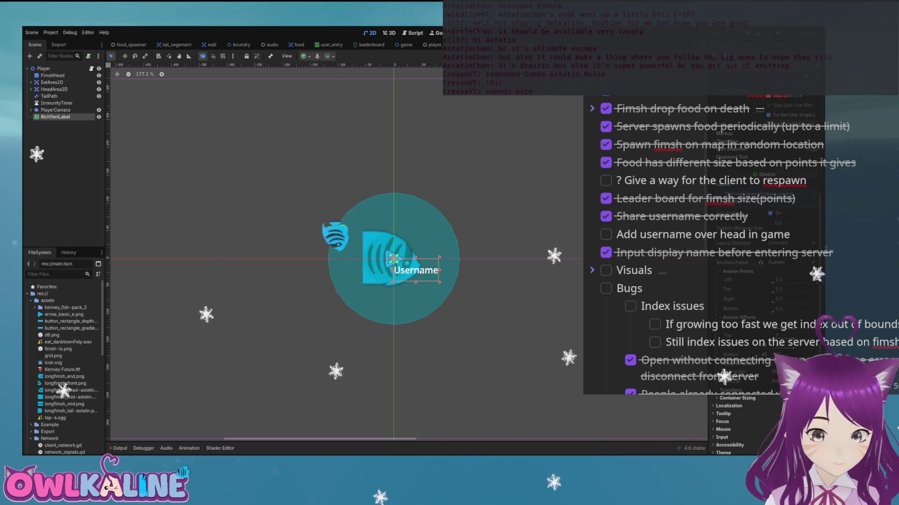
{"action": "key", "text": "ctrl+z"}
{"action": "left_click", "coordinate": [731, 271]}
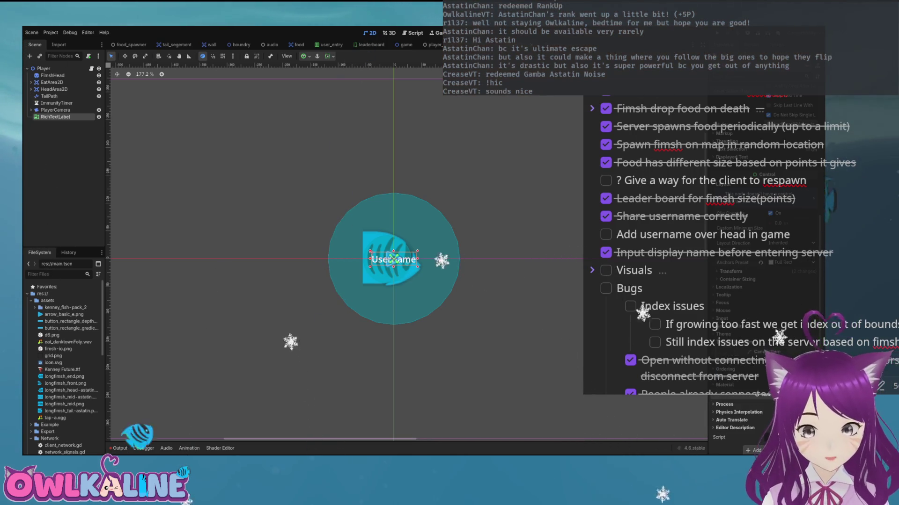
{"action": "scroll", "coordinate": [763, 327], "scroll_direction": "down", "scroll_amount": 3}
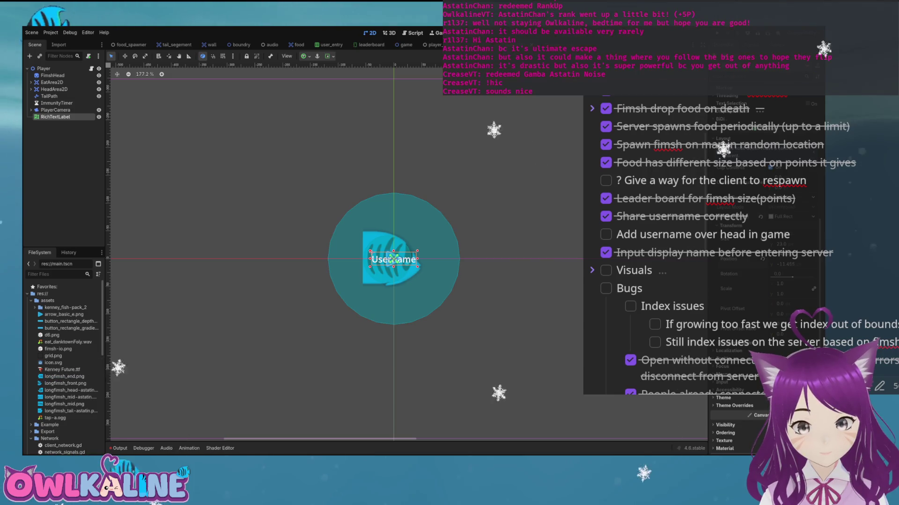
{"action": "mouse_move", "coordinate": [781, 265]}
{"action": "left_mouse_down"}
{"action": "mouse_move", "coordinate": [796, 265]}
{"action": "mouse_move", "coordinate": [683, 264]}
{"action": "left_mouse_up"}
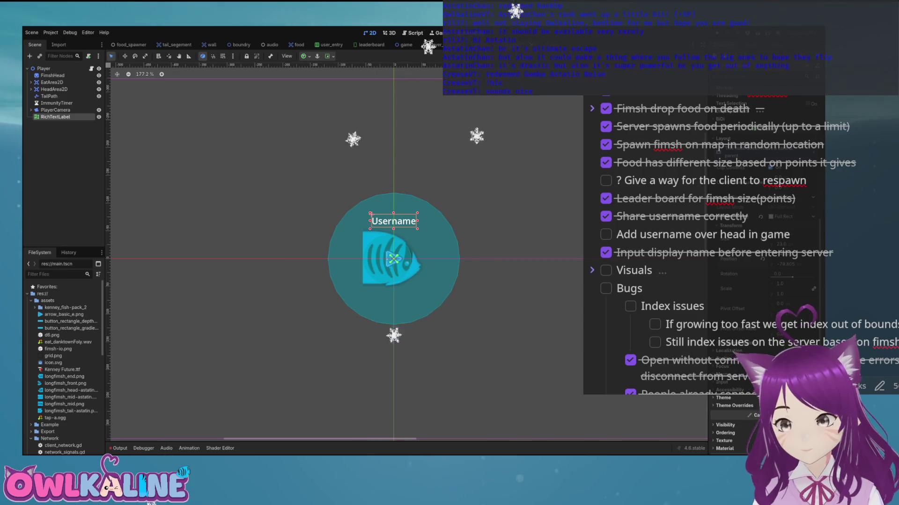
{"action": "key", "text": "Escape"}
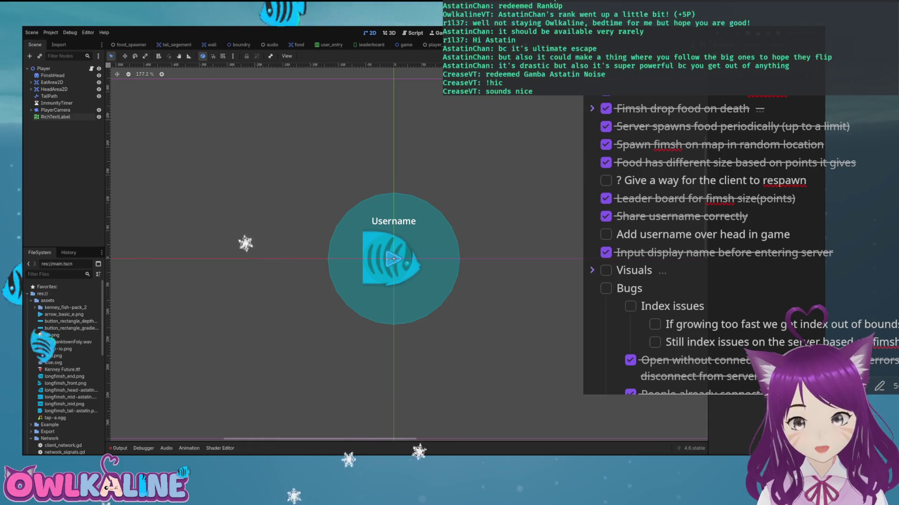
{"action": "key", "text": "F5"}
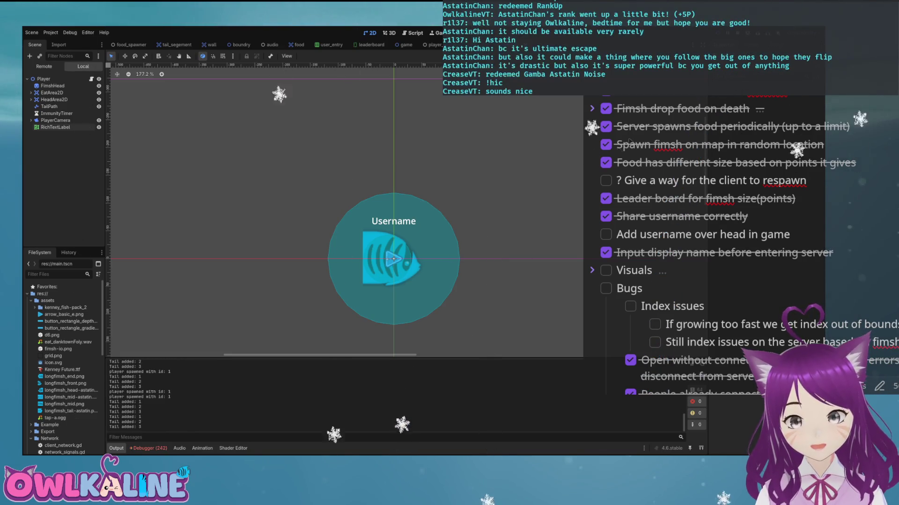
- Restart the debug game, join with both players to check their username labels, then stop it
{"action": "key", "text": "F8"}
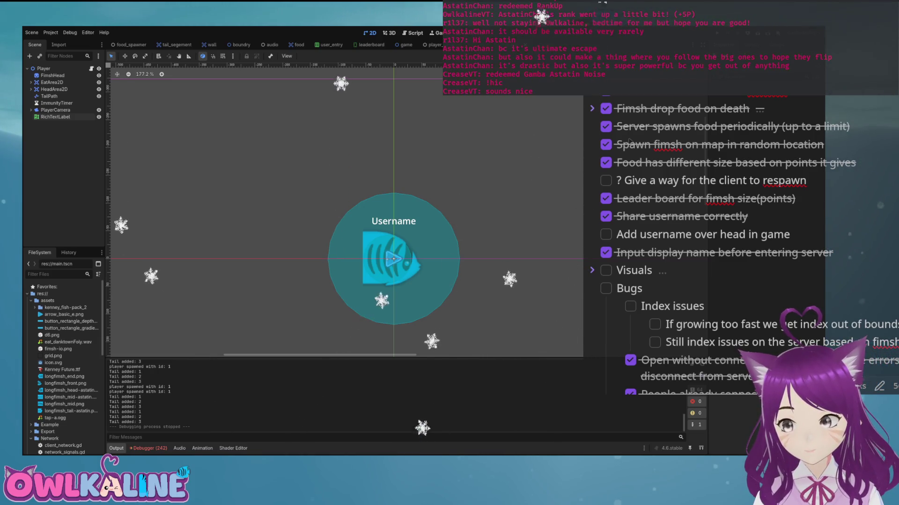
{"action": "key", "text": "F5"}
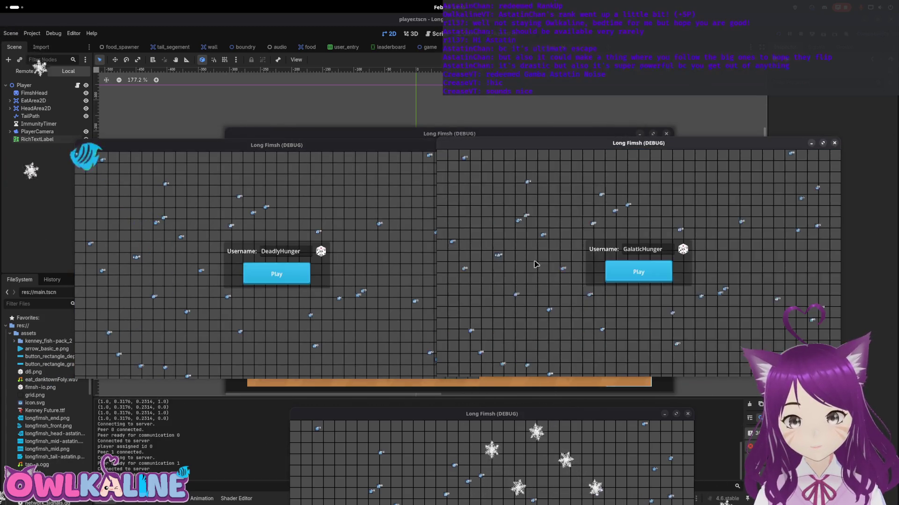
{"action": "left_click", "coordinate": [638, 272]}
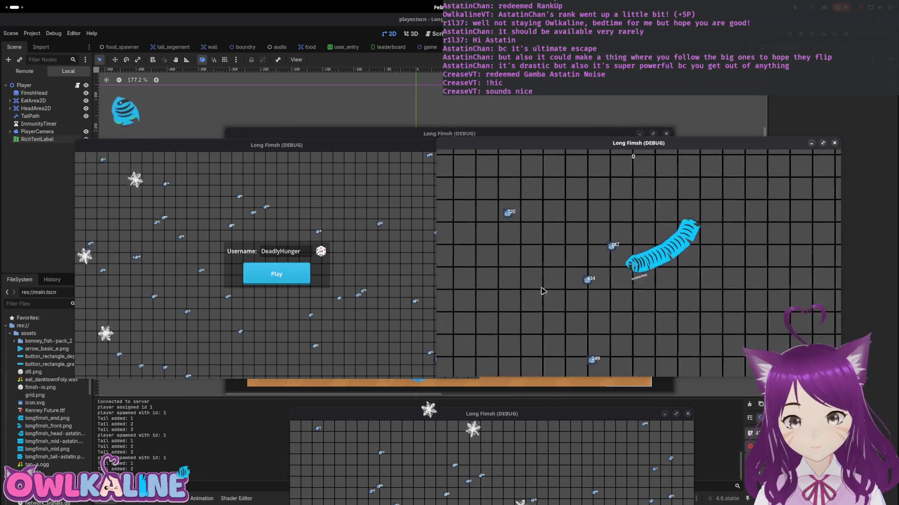
{"action": "left_click", "coordinate": [276, 274]}
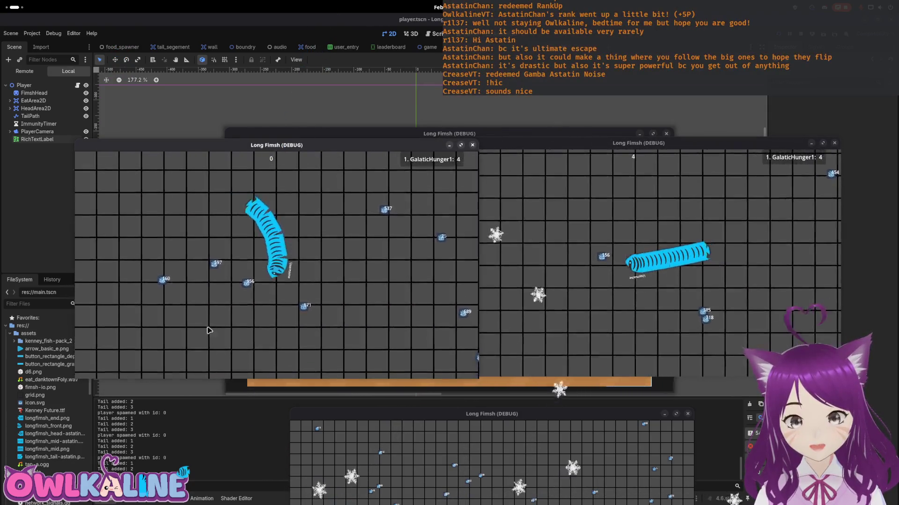
{"action": "left_click_drag", "start_coordinate": [288, 147], "coordinate": [629, 187]}
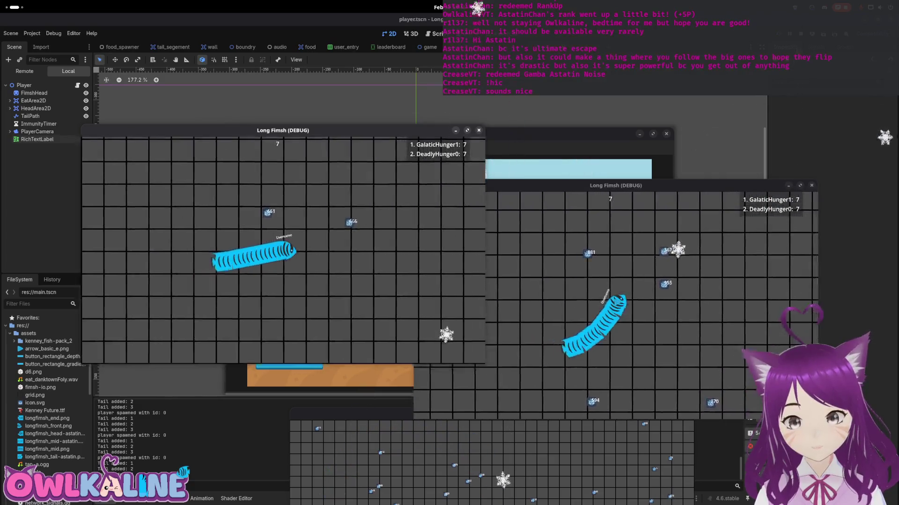
{"action": "key", "text": "F8"}
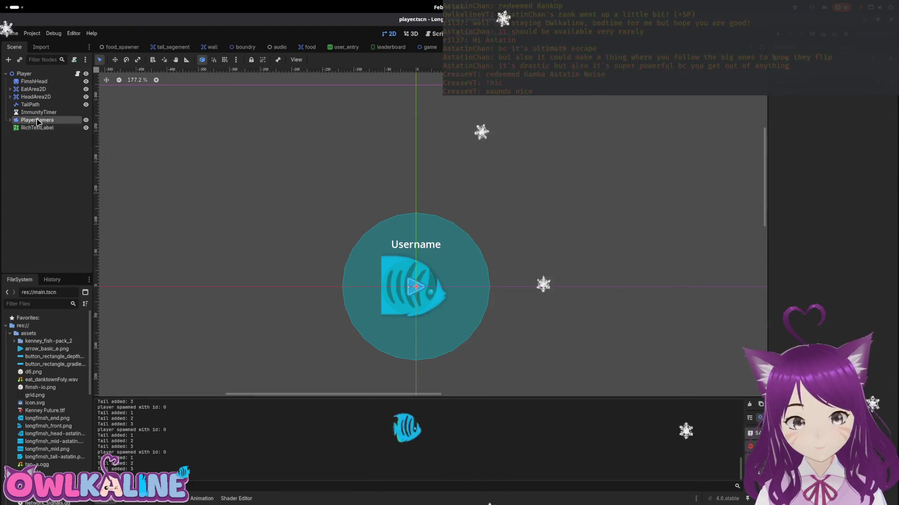
- Try a larger minimum height on the username RichTextLabel, revert it, then open player.gd
{"action": "left_click", "coordinate": [37, 128]}
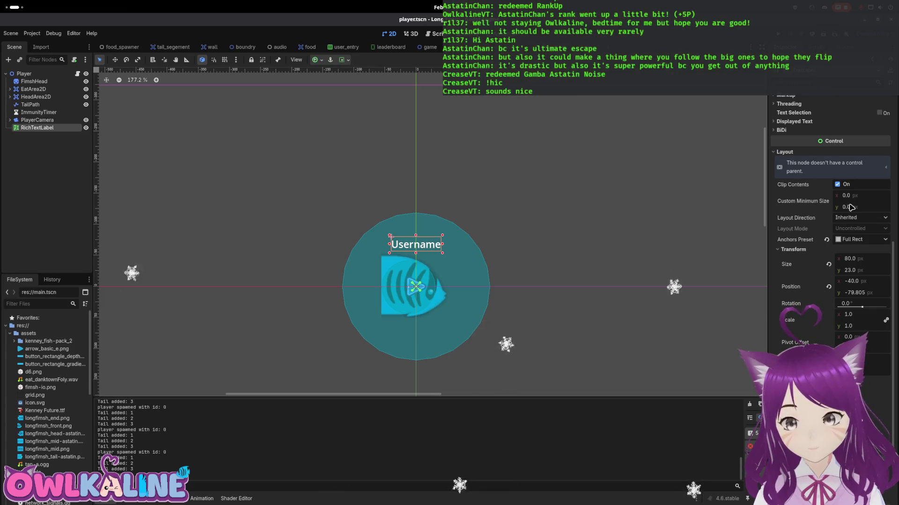
{"action": "left_click_drag", "start_coordinate": [850, 207], "coordinate": [862, 207]}
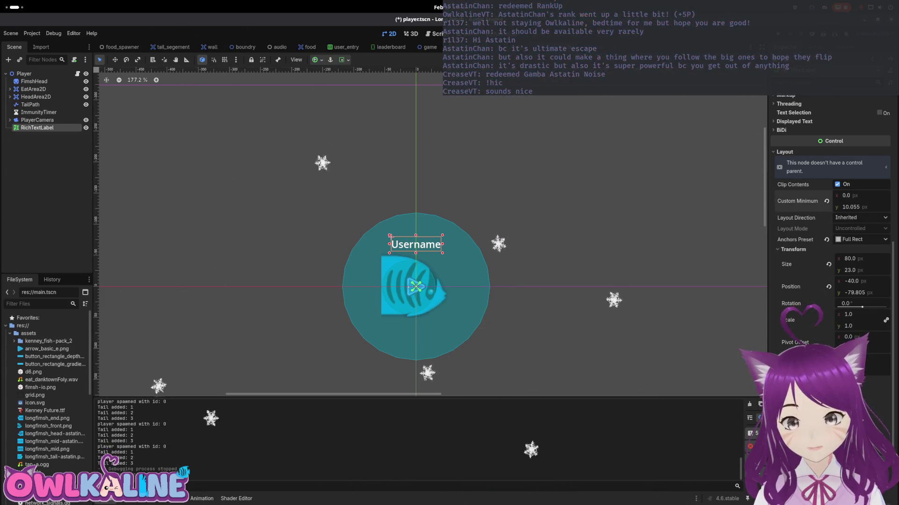
{"action": "left_click", "coordinate": [827, 201]}
{"action": "scroll", "coordinate": [801, 120], "scroll_direction": "up", "scroll_amount": 5}
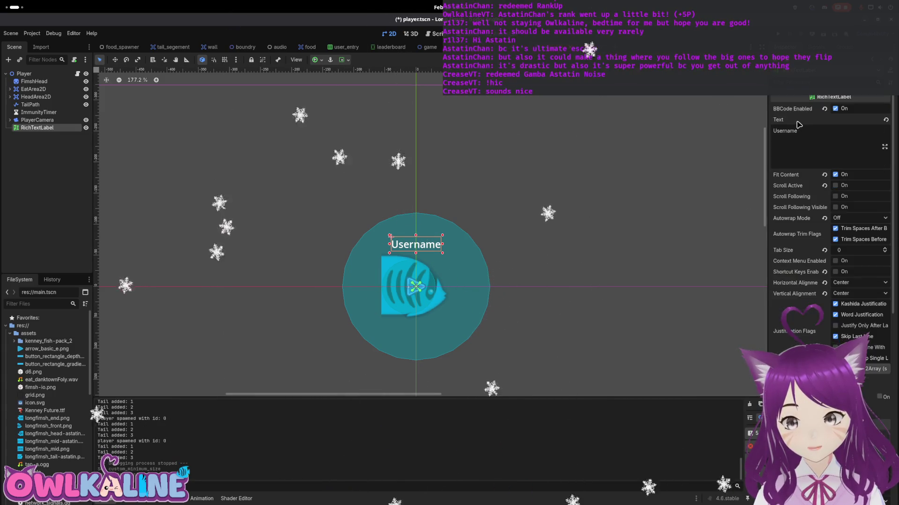
{"action": "left_click", "coordinate": [800, 133]}
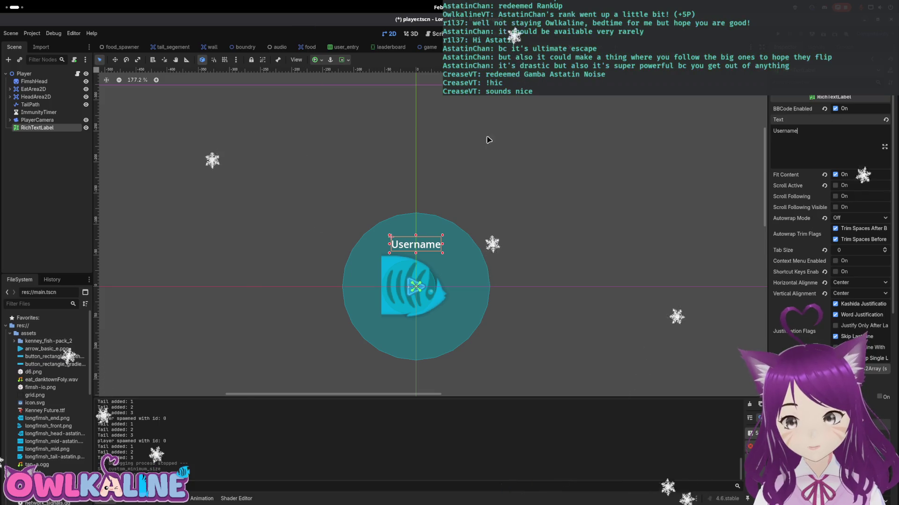
{"action": "left_click", "coordinate": [78, 74]}
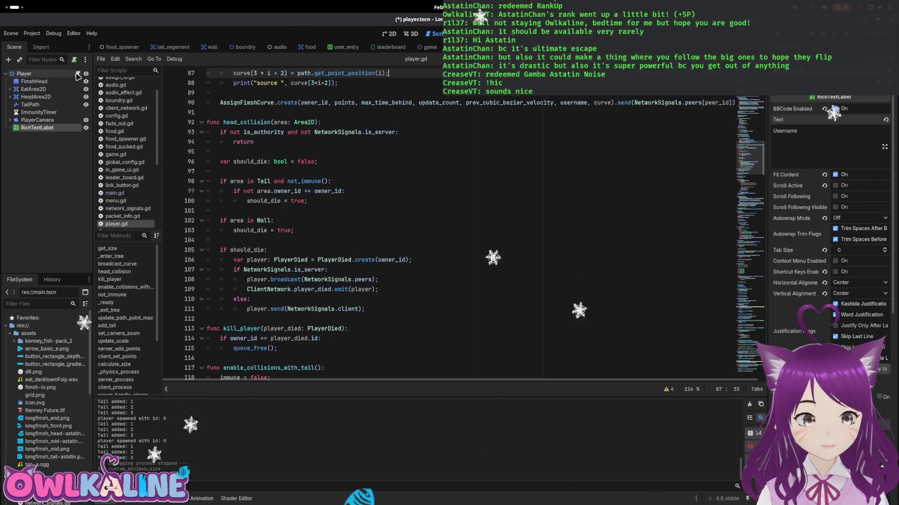
- Add 'export var display_username: RichTextLabel' below the camera export and save player.gd
{"action": "scroll", "coordinate": [689, 136], "scroll_direction": "up", "scroll_amount": 5}
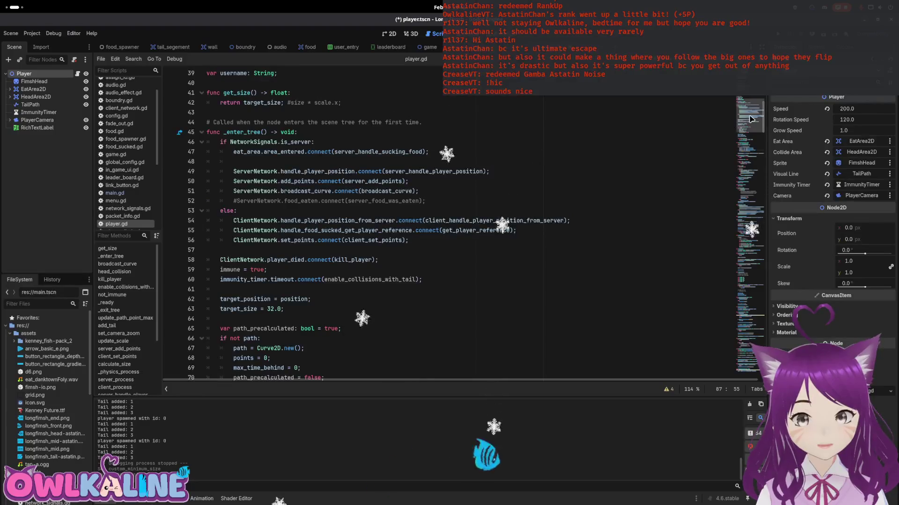
{"action": "scroll", "coordinate": [565, 156], "scroll_direction": "up", "scroll_amount": 10}
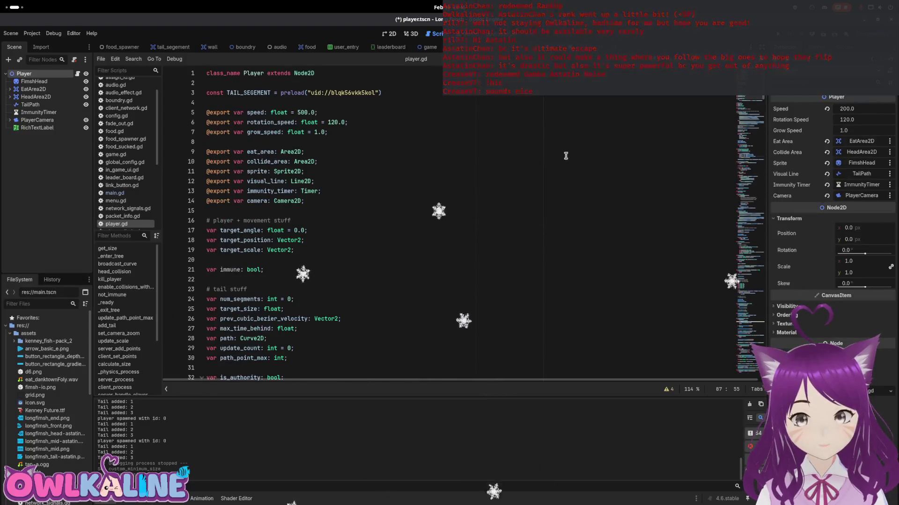
{"action": "left_click", "coordinate": [323, 201]}
{"action": "key", "text": "Return"}
{"action": "type", "text": "export var "}
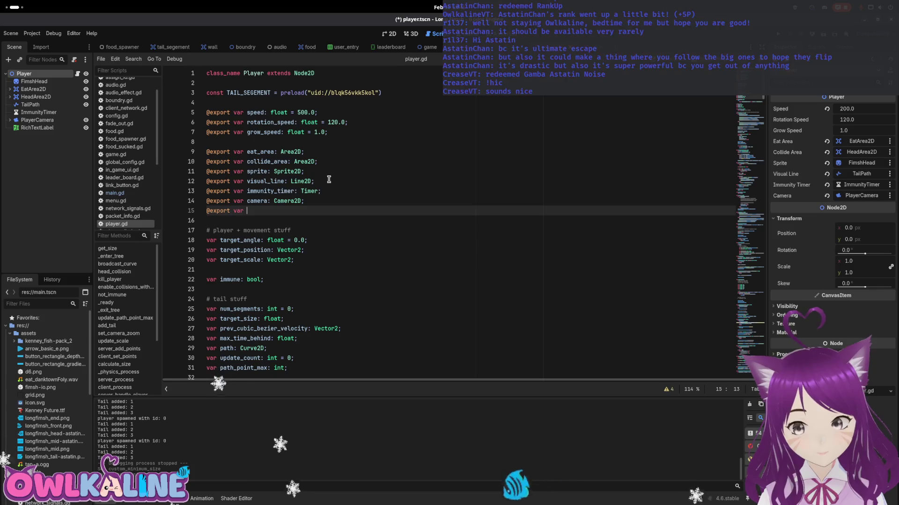
{"action": "type", "text": "display_username:"}
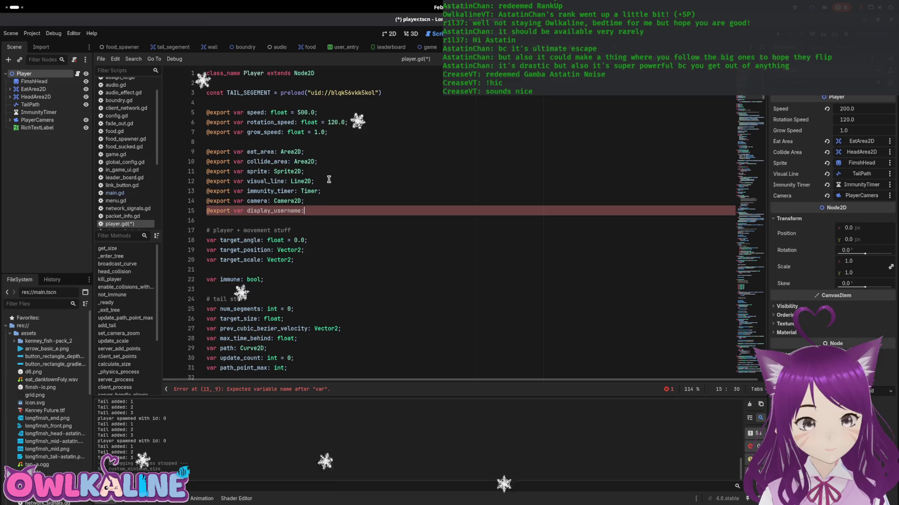
{"action": "type", "text": " RichTextEffec"}
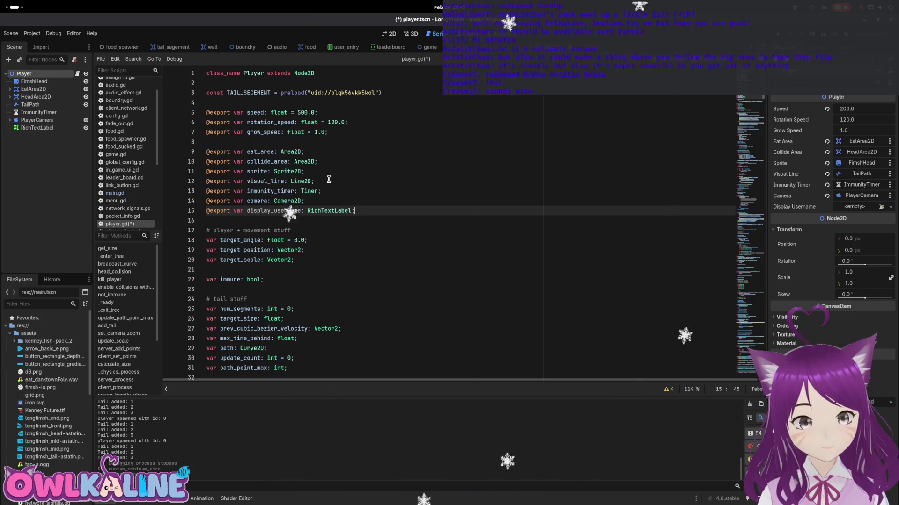
{"action": "key", "text": "ctrl+s"}
- View the RichTextLabel documentation tooltip, then dismiss it
{"action": "scroll", "coordinate": [357, 177], "scroll_direction": "down", "scroll_amount": 4}
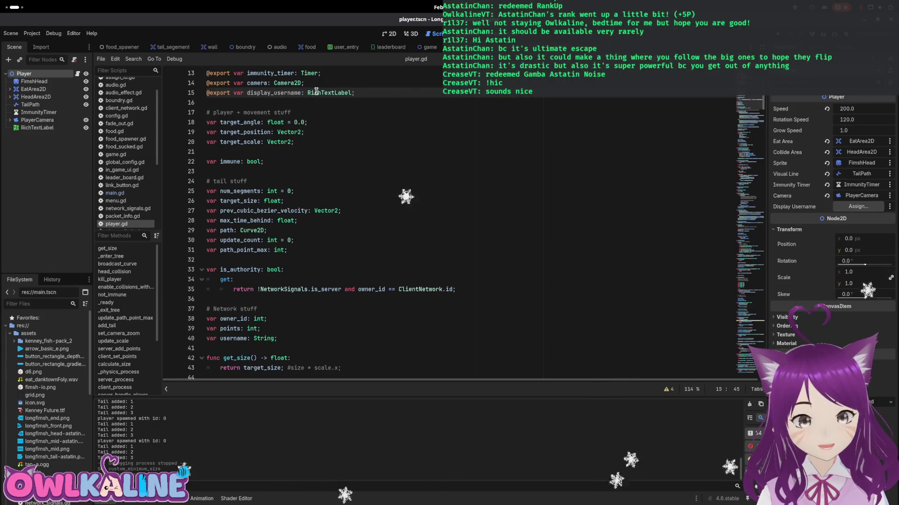
{"action": "mouse_move", "coordinate": [316, 91]}
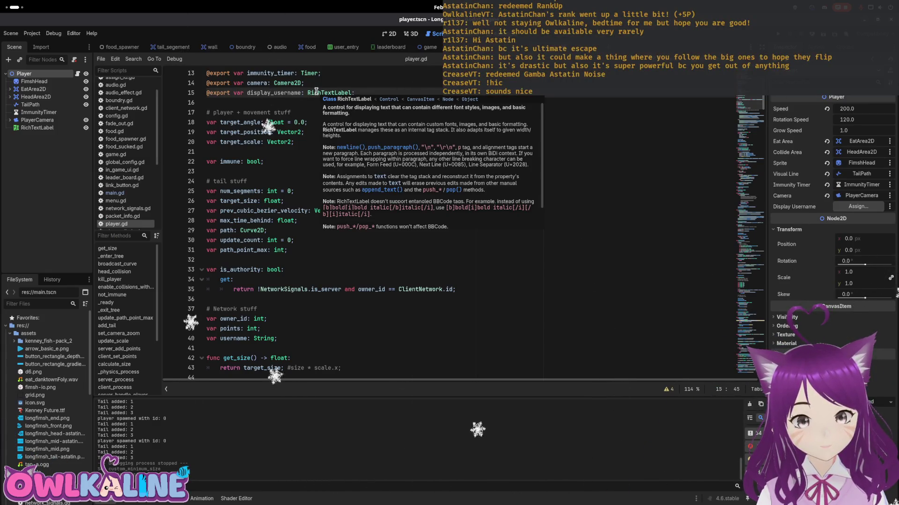
{"action": "left_click", "coordinate": [295, 171]}
{"action": "scroll", "coordinate": [295, 182], "scroll_direction": "down", "scroll_amount": 9}
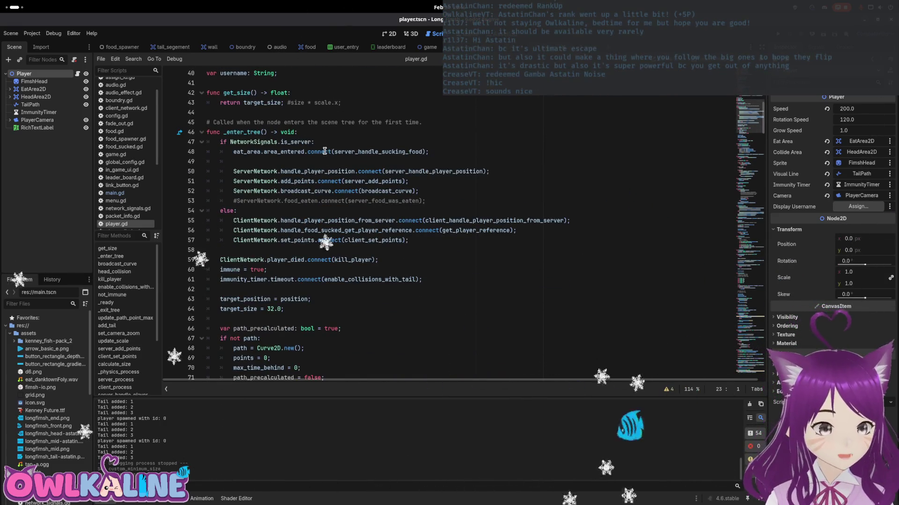
- Search player.gd for 'username' and step through each match to the declaration on line 40
{"action": "scroll", "coordinate": [341, 190], "scroll_direction": "down", "scroll_amount": 3}
{"action": "scroll", "coordinate": [341, 191], "scroll_direction": "up", "scroll_amount": 3}
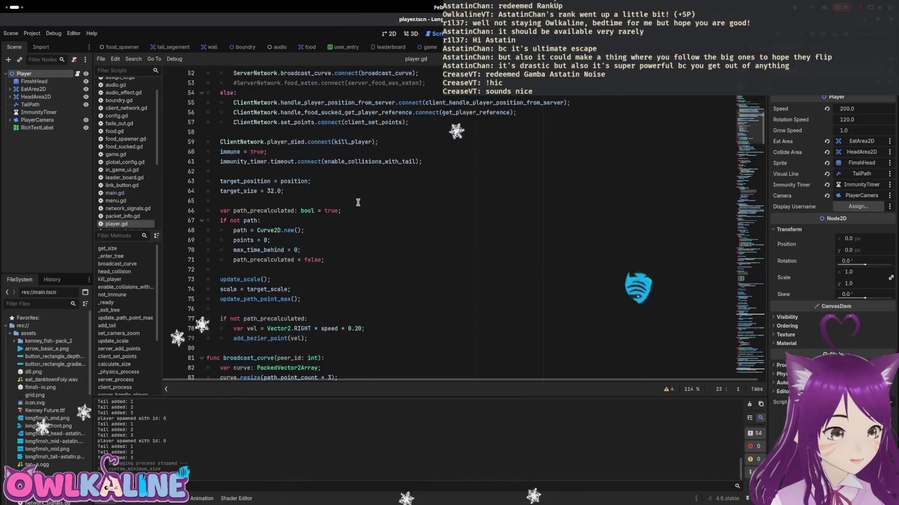
{"action": "scroll", "coordinate": [355, 206], "scroll_direction": "up", "scroll_amount": 1}
{"action": "left_click", "coordinate": [358, 134]}
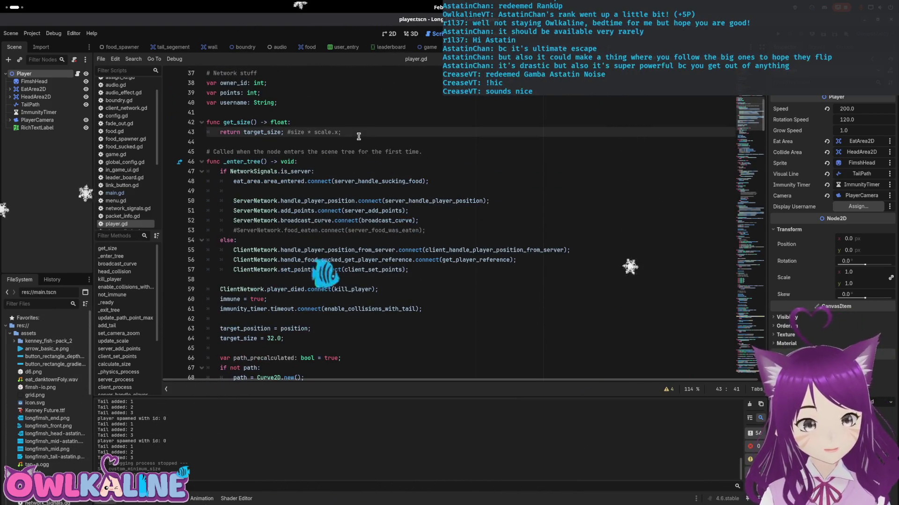
{"action": "key", "text": "ctrl+f"}
{"action": "type", "text": "username"}
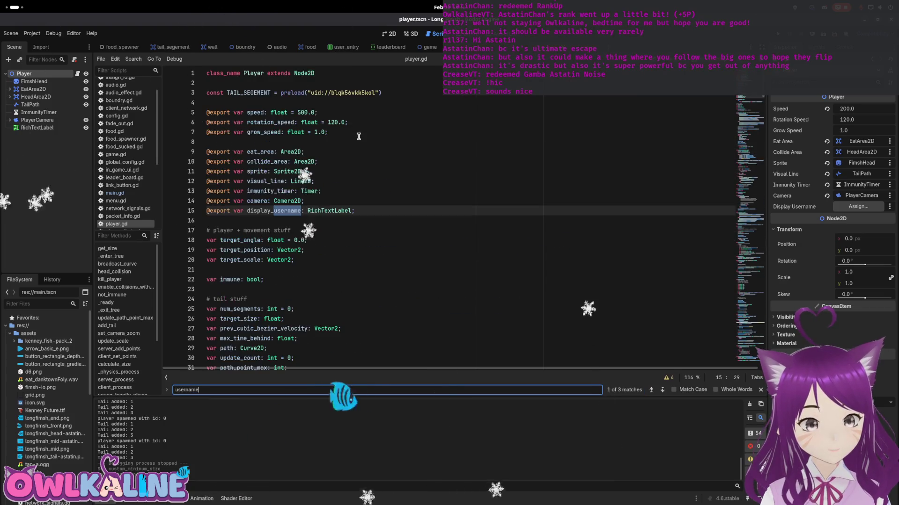
{"action": "type", "text": ","}
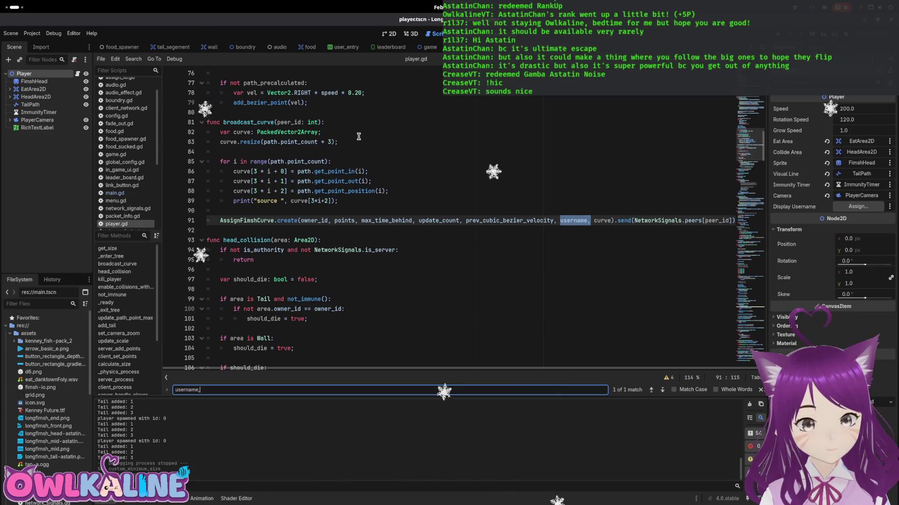
{"action": "key", "text": "BackSpace"}
{"action": "key", "text": "Return"}
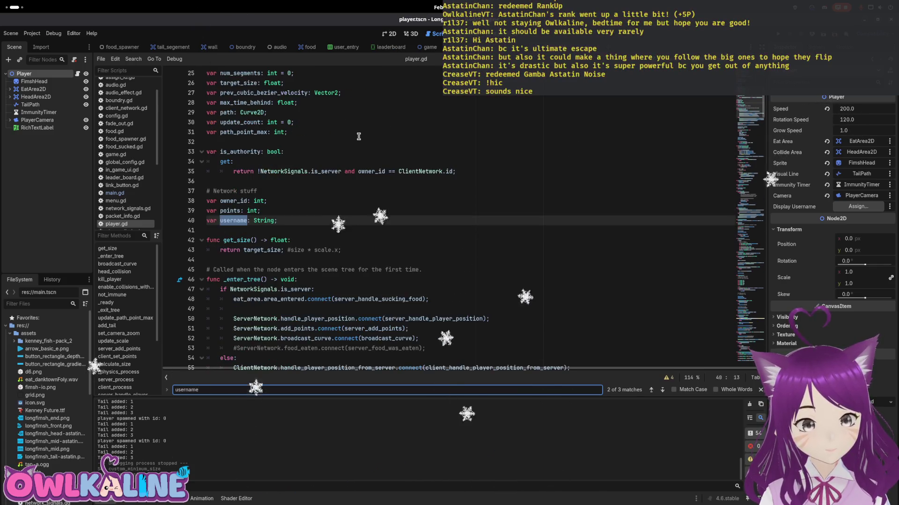
{"action": "key", "text": "Return"}
{"action": "key", "text": "Return"}
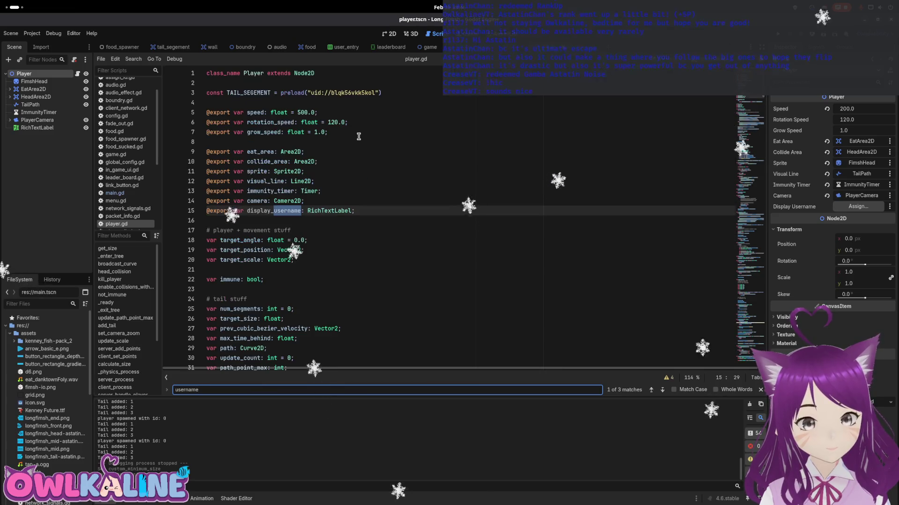
{"action": "key", "text": "Return"}
{"action": "key", "text": "Return"}
{"action": "key", "text": "Return"}
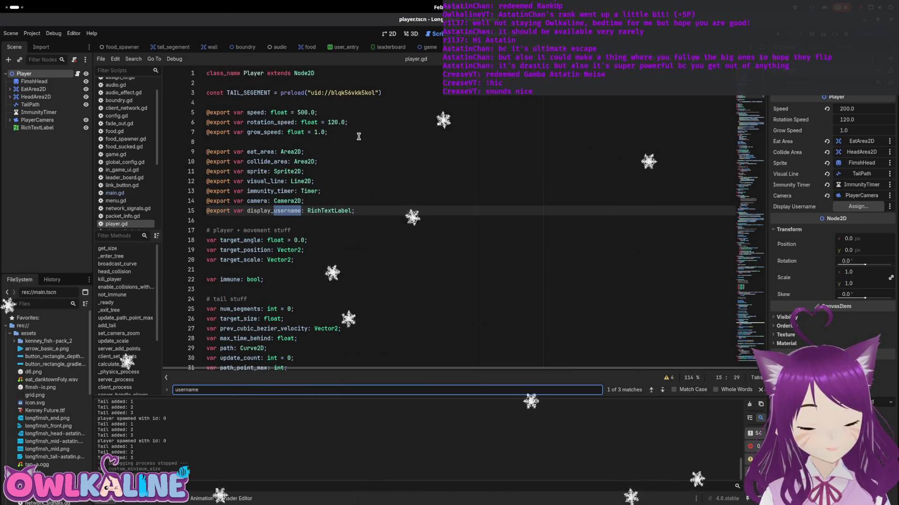
{"action": "key", "text": "Return"}
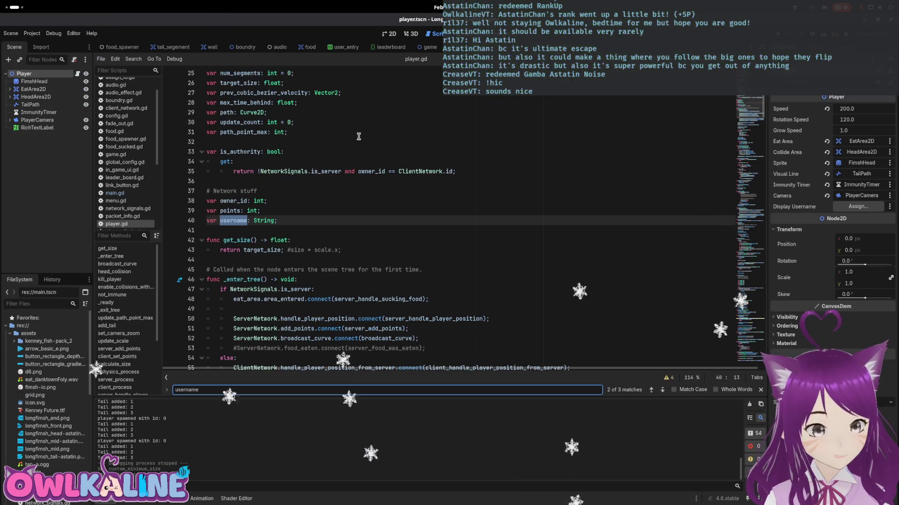
{"action": "key", "text": "Return"}
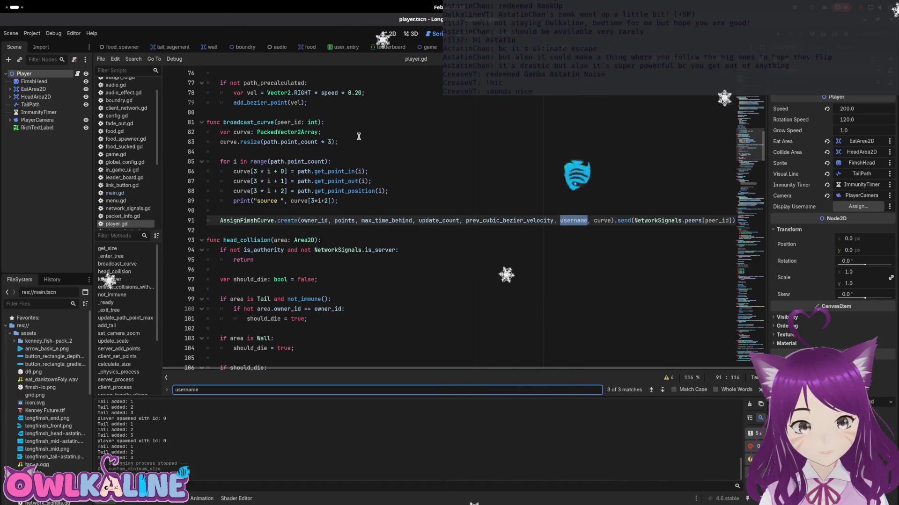
{"action": "key", "text": "Return"}
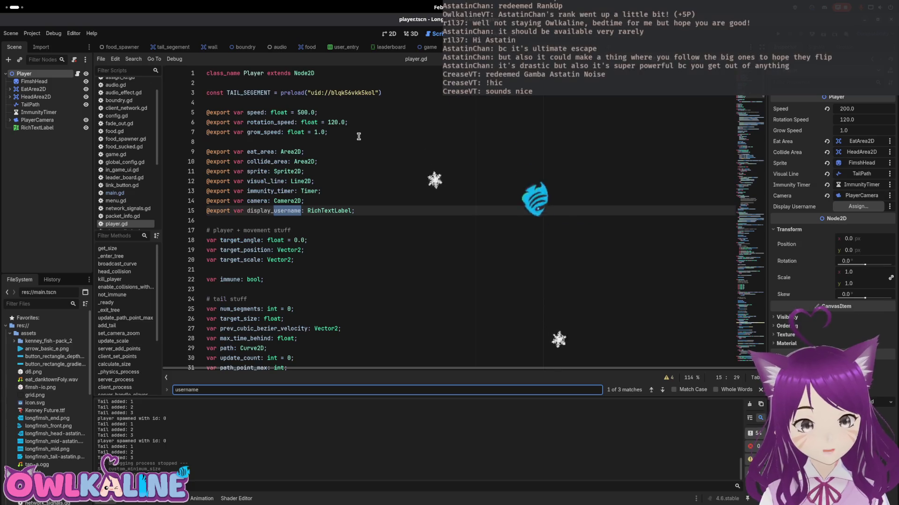
{"action": "key", "text": "Return"}
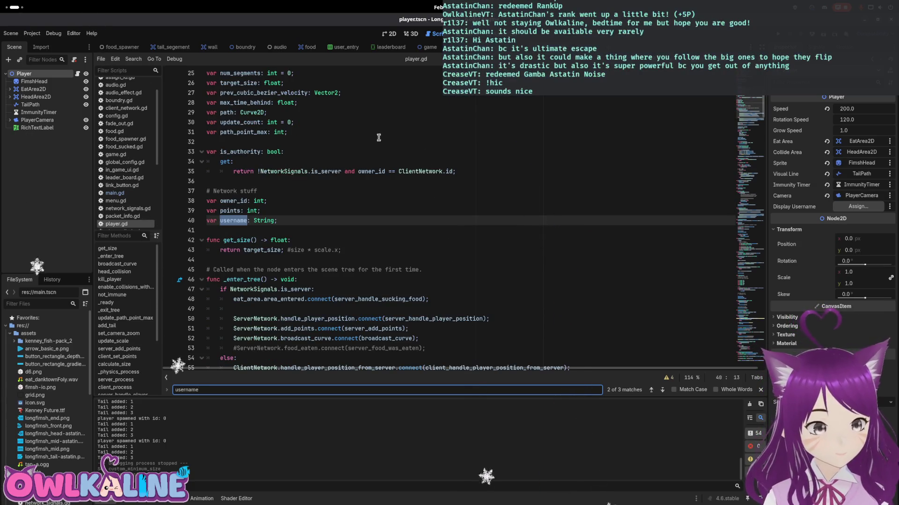
- Select username on line 40 and step through its matches back to line 15
{"action": "double_click", "coordinate": [230, 222]}
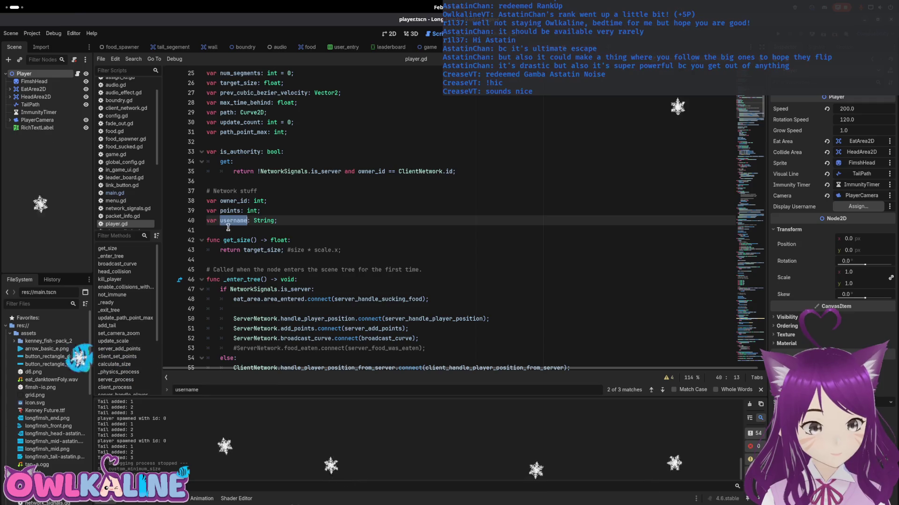
{"action": "key", "text": "ctrl+f"}
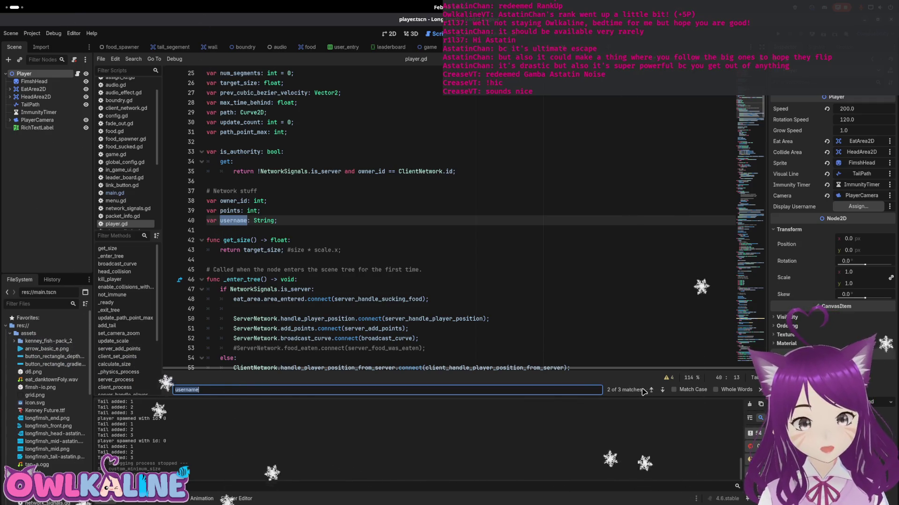
{"action": "left_click", "coordinate": [662, 390]}
{"action": "left_click", "coordinate": [662, 390]}
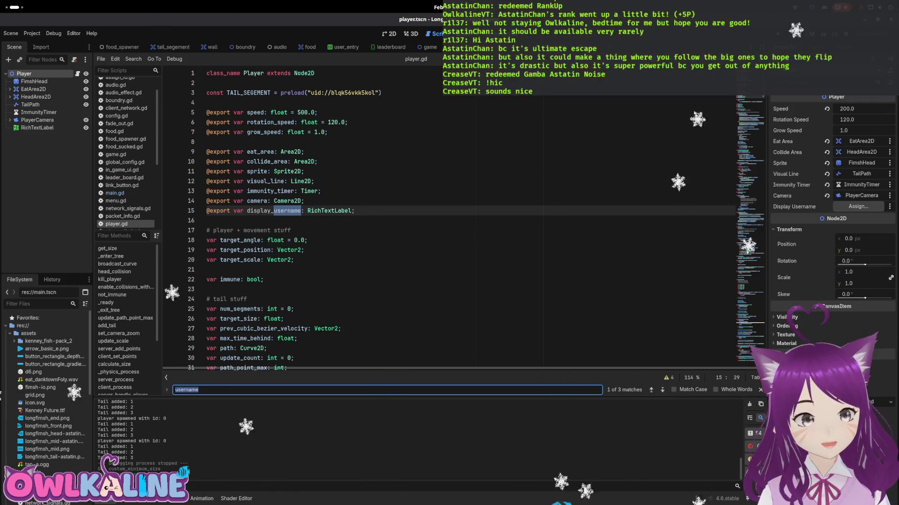
- Inspect how player_spawner.gd uses username, then return to player.gd
{"action": "key", "text": "ctrl+Tab"}
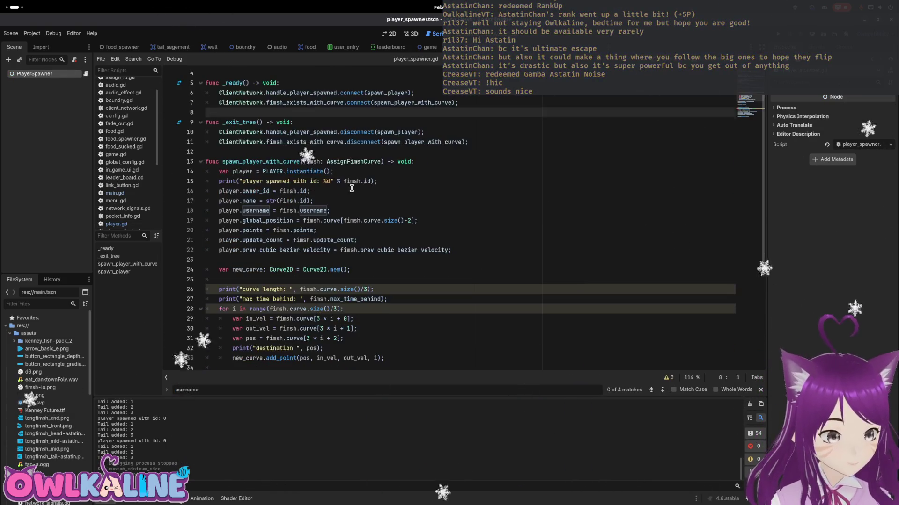
{"action": "scroll", "coordinate": [339, 224], "scroll_direction": "up", "scroll_amount": 1}
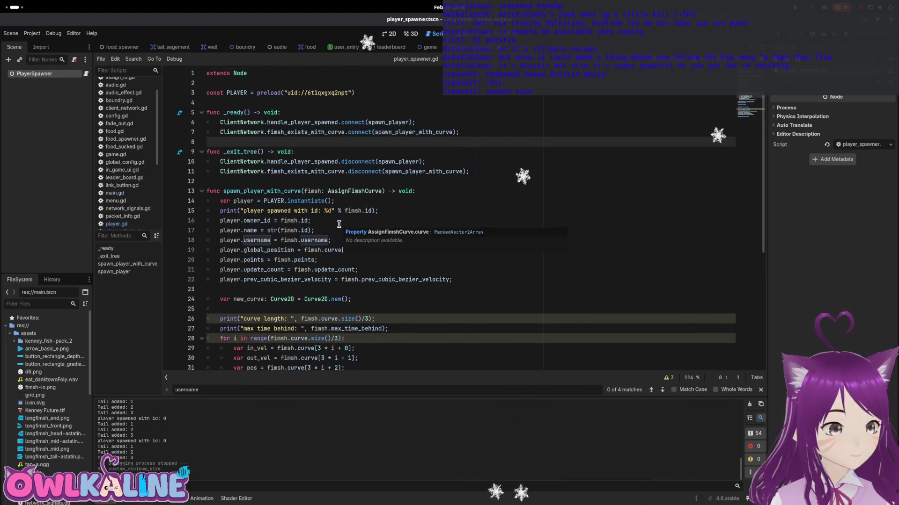
{"action": "scroll", "coordinate": [341, 239], "scroll_direction": "down", "scroll_amount": 6}
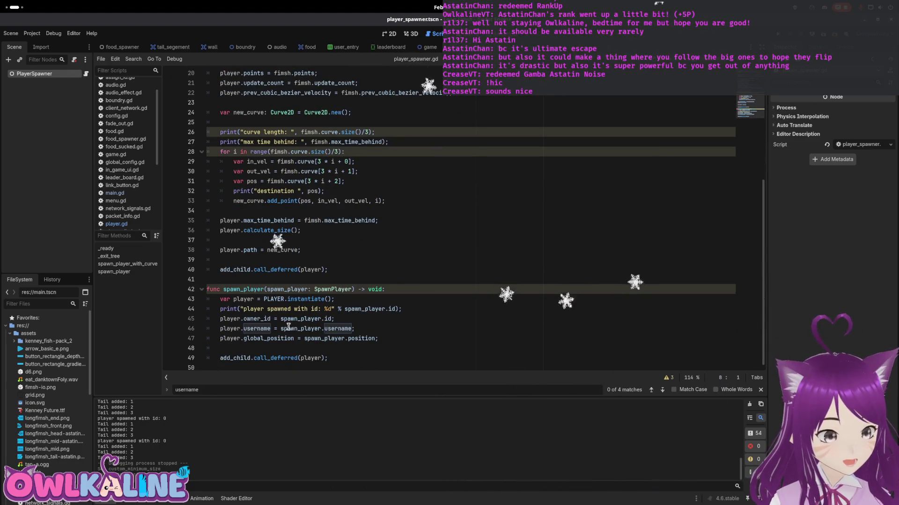
{"action": "scroll", "coordinate": [334, 298], "scroll_direction": "up", "scroll_amount": 3}
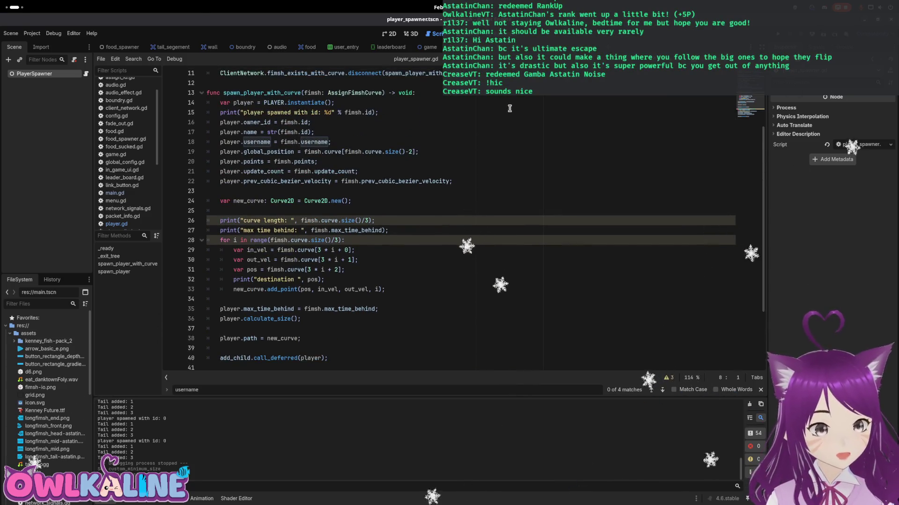
{"action": "left_click", "coordinate": [116, 224]}
{"action": "left_click", "coordinate": [305, 209]}
{"action": "scroll", "coordinate": [305, 209], "scroll_direction": "down", "scroll_amount": 11}
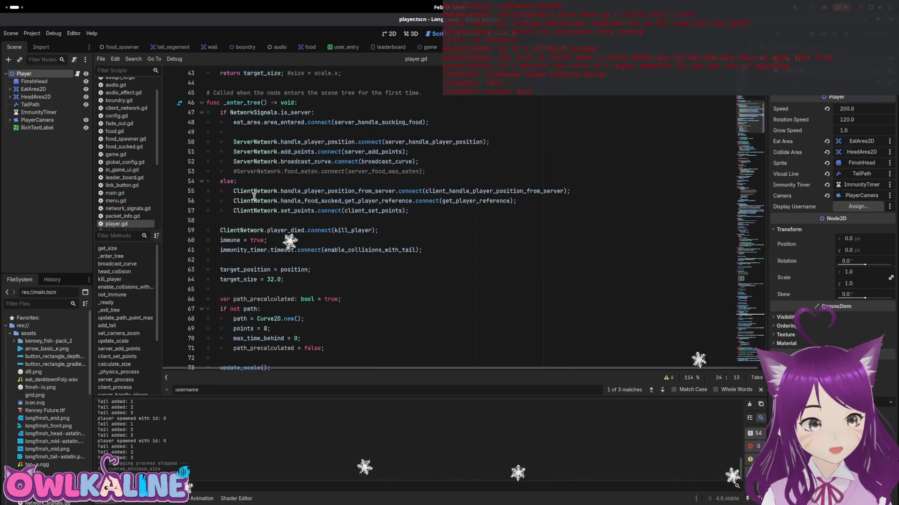
- In _enter_tree, add 'display_username.text = username;' after the immunity timer connection
{"action": "scroll", "coordinate": [295, 247], "scroll_direction": "down", "scroll_amount": 2}
{"action": "left_click", "coordinate": [279, 221]}
{"action": "left_click", "coordinate": [302, 206]}
{"action": "key", "text": "Up"}
{"action": "key", "text": "Return"}
{"action": "key", "text": "Return"}
{"action": "key", "text": "Up"}
{"action": "key", "text": "Return"}
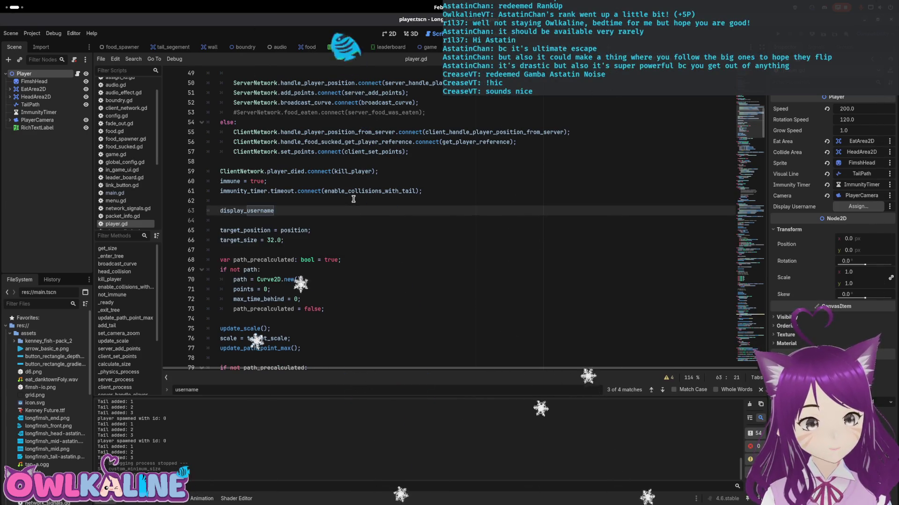
{"action": "type", "text": ".t"}
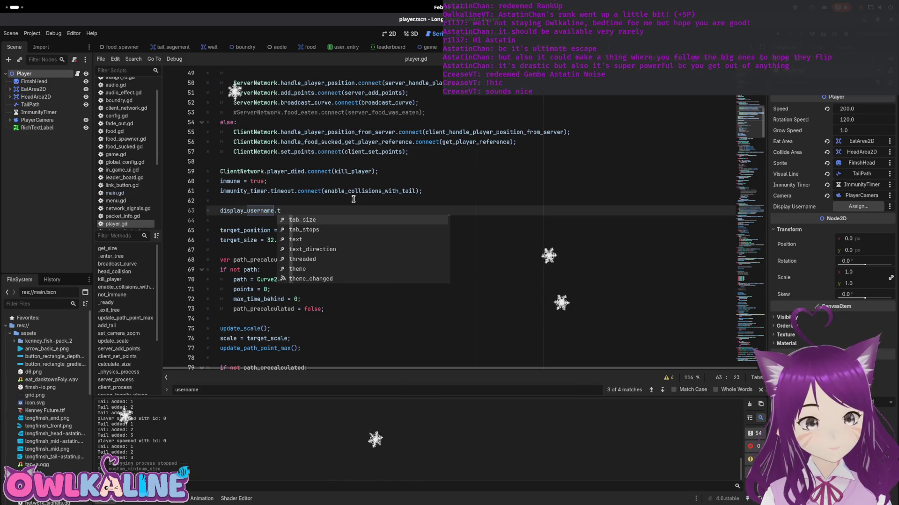
{"action": "type", "text": "ext = "}
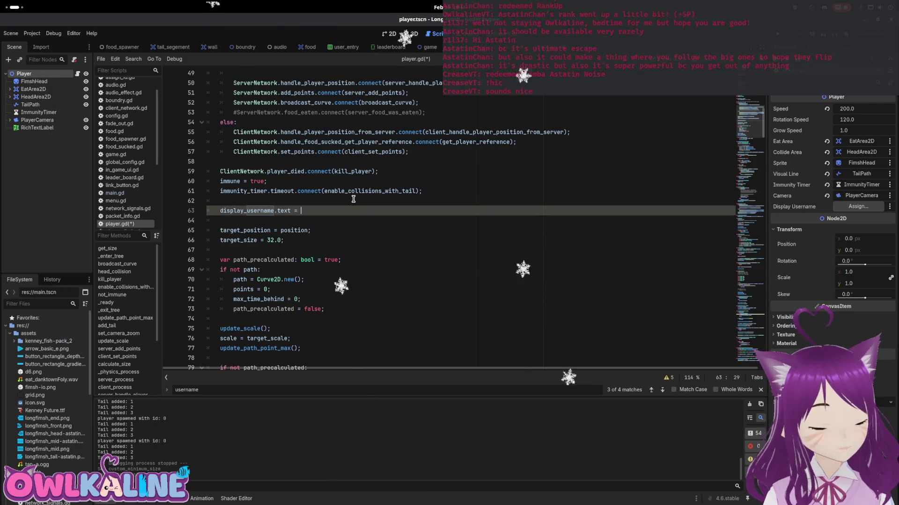
{"action": "type", "text": "username;"}
- Save player.gd and run the project in debug game windows
{"action": "key", "text": "ctrl+s"}
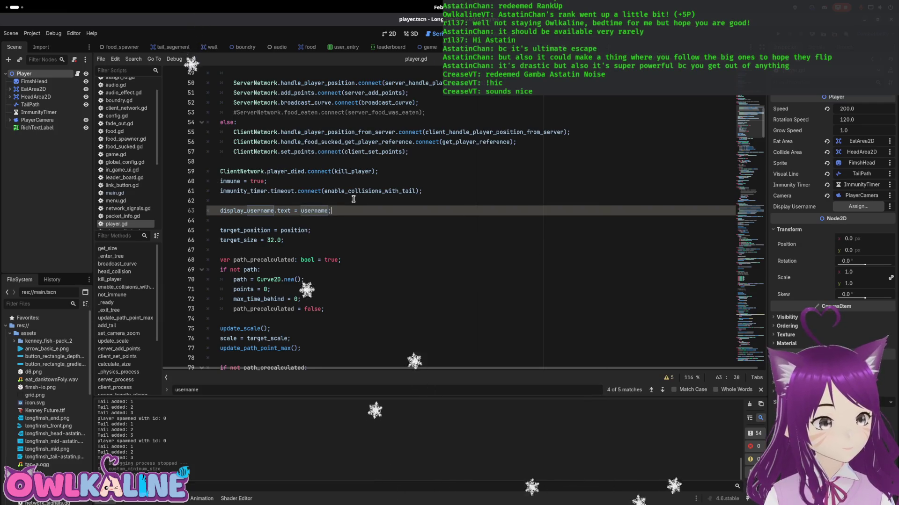
{"action": "left_click", "coordinate": [353, 199]}
{"action": "key", "text": "F5"}
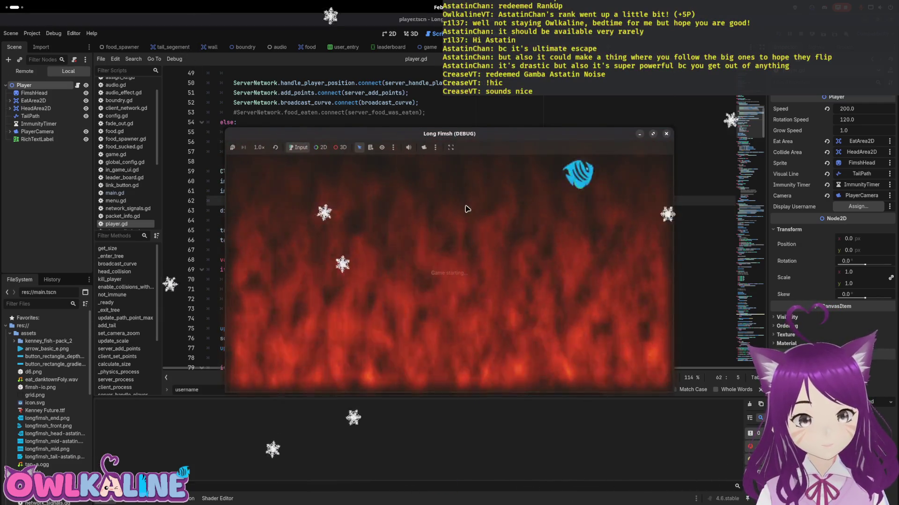
- Start a game in both debug windows, hit the Nil error at line 63, stop, and view Errors
{"action": "left_click_drag", "start_coordinate": [560, 143], "coordinate": [669, 158]}
{"action": "left_click", "coordinate": [445, 228]}
{"action": "left_click", "coordinate": [445, 243]}
{"action": "left_click", "coordinate": [449, 263]}
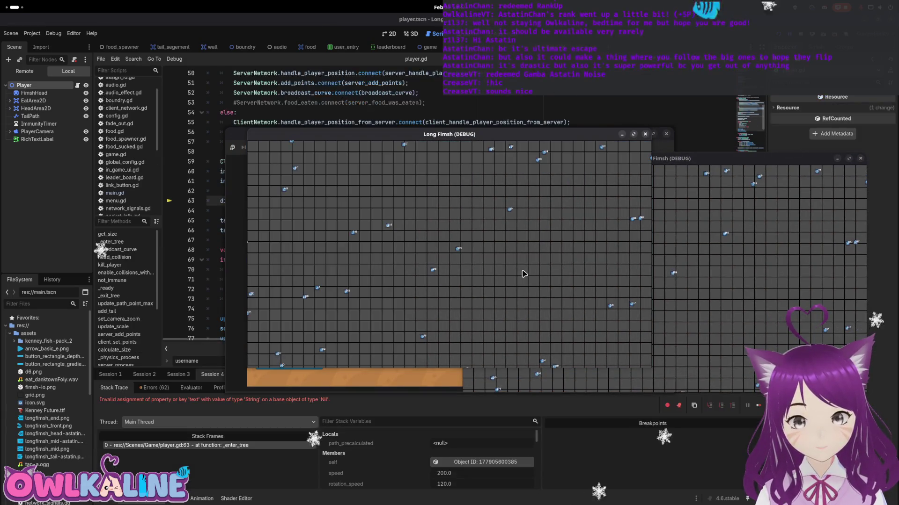
{"action": "key", "text": "F8"}
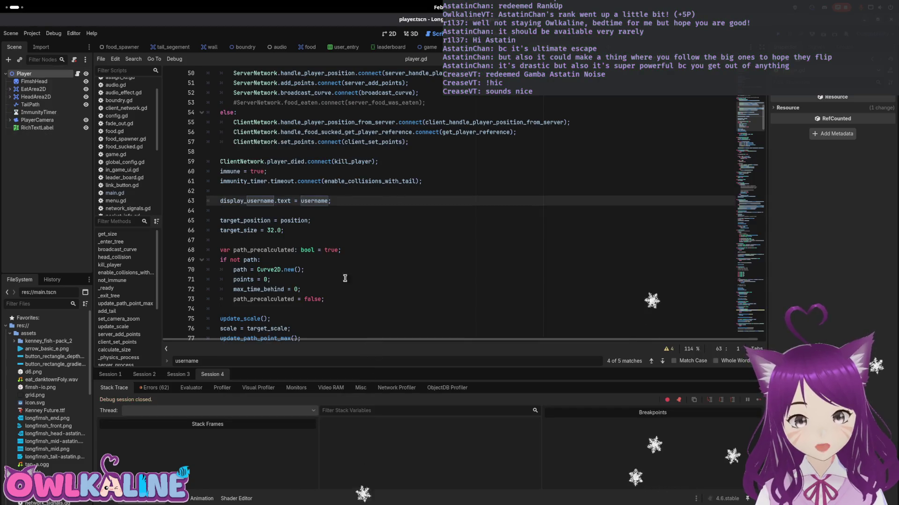
{"action": "left_click", "coordinate": [155, 388]}
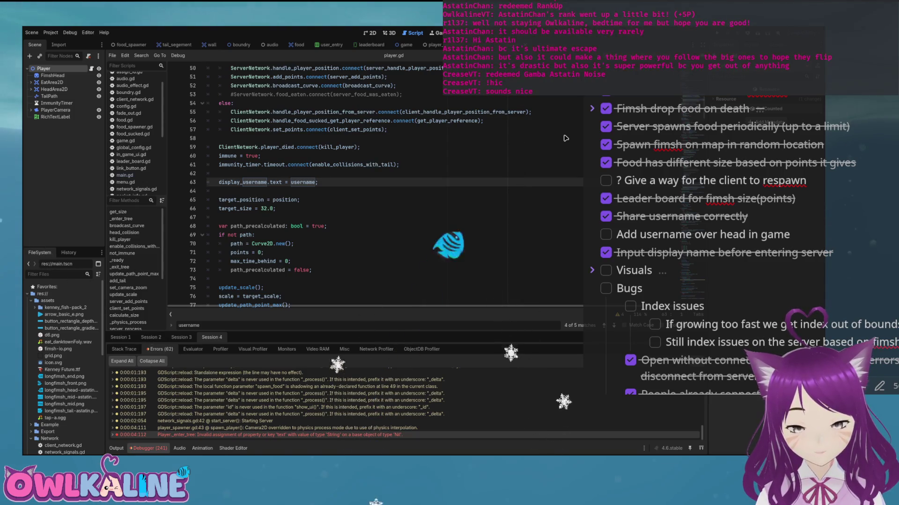
- Inspect the display_username assignment on line 63 and clear the selection
{"action": "key", "text": "Return"}
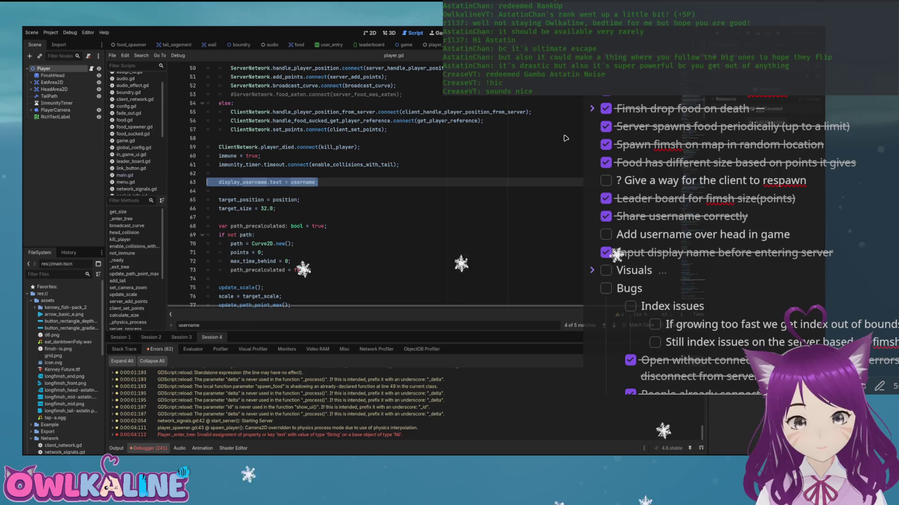
{"action": "key", "text": "Down"}
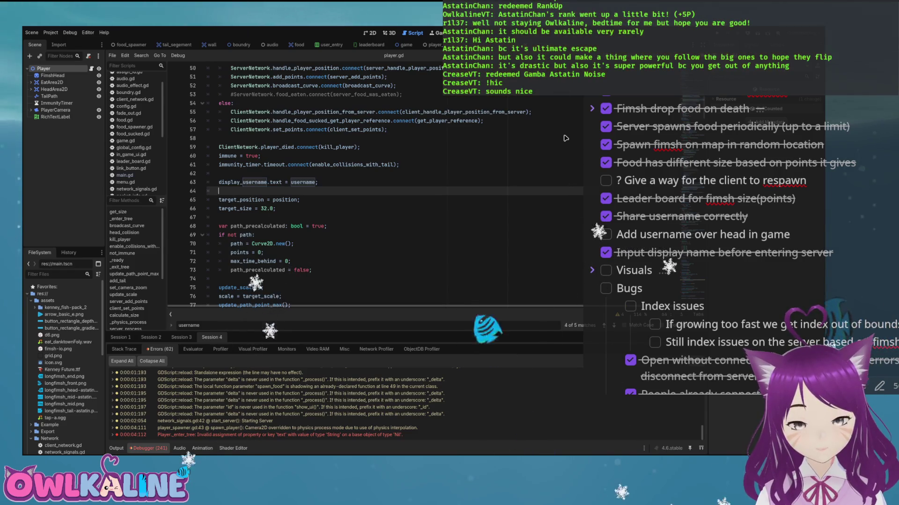
{"action": "key", "text": "shift+Up"}
{"action": "key", "text": "shift+Up"}
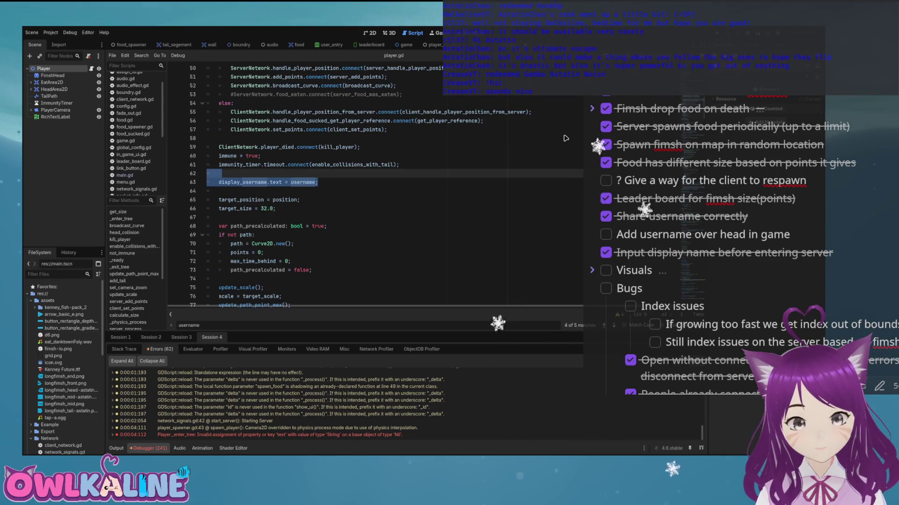
{"action": "key", "text": "Left"}
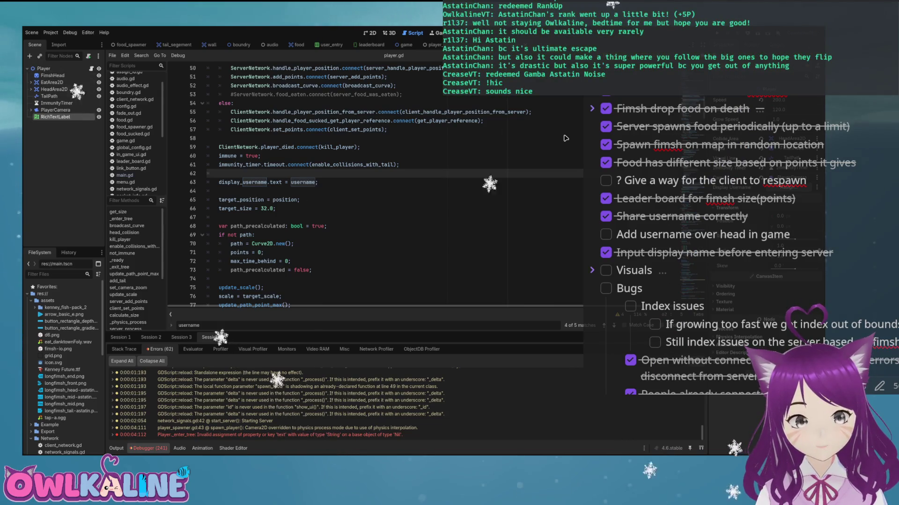
{"action": "key", "text": "Up"}
{"action": "key", "text": "Up"}
{"action": "key", "text": "Up"}
- Save, run the game once, stop it, and return to the 2D view
{"action": "key", "text": "ctrl+s"}
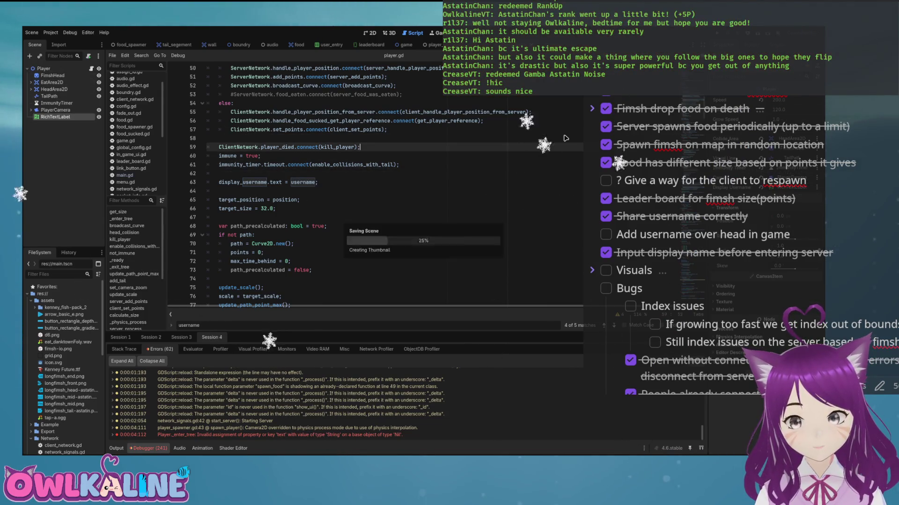
{"action": "key", "text": "F5"}
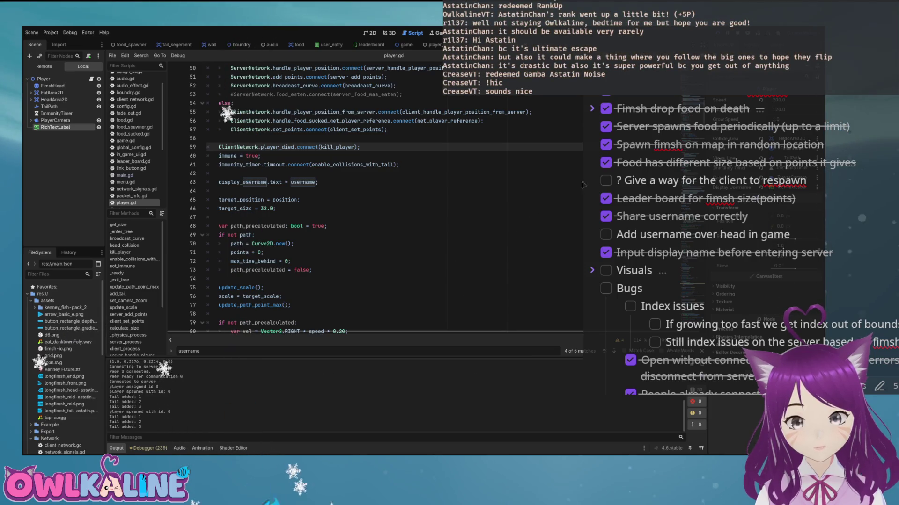
{"action": "key", "text": "F8"}
{"action": "key", "text": "ctrl+F1"}
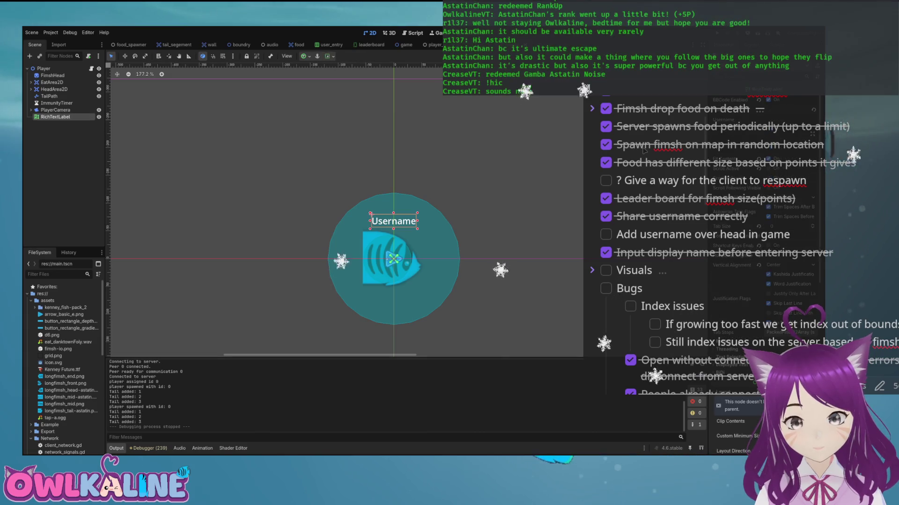
- Set the Username label's Position y to -100 and reset its scale to 1
{"action": "scroll", "coordinate": [763, 280], "scroll_direction": "down", "scroll_amount": 5}
{"action": "scroll", "coordinate": [763, 280], "scroll_direction": "down", "scroll_amount": 5}
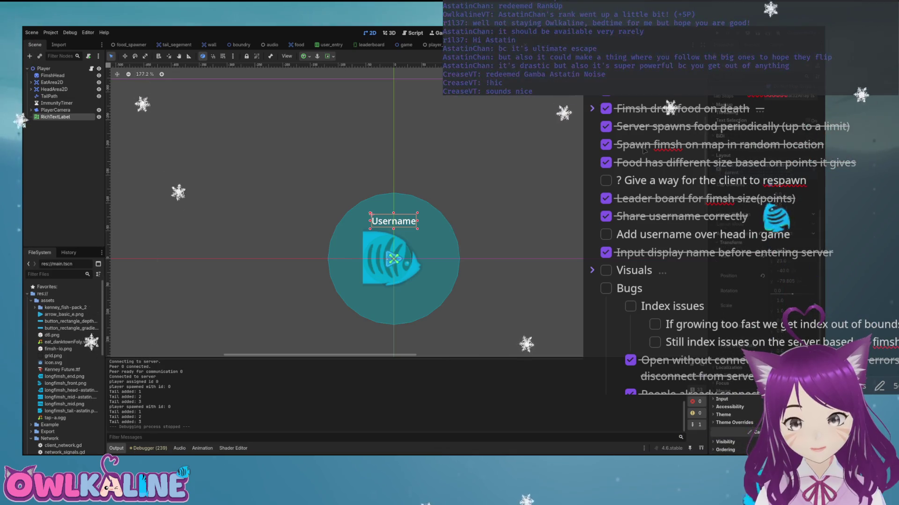
{"action": "mouse_move", "coordinate": [780, 280]}
{"action": "left_mouse_down"}
{"action": "mouse_move", "coordinate": [753, 281]}
{"action": "mouse_move", "coordinate": [763, 281]}
{"action": "left_mouse_up"}
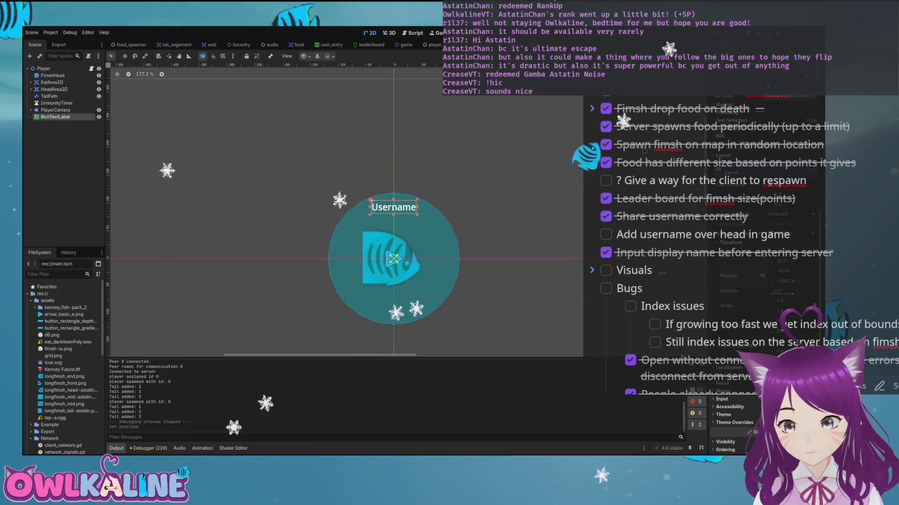
{"action": "left_click", "coordinate": [782, 281]}
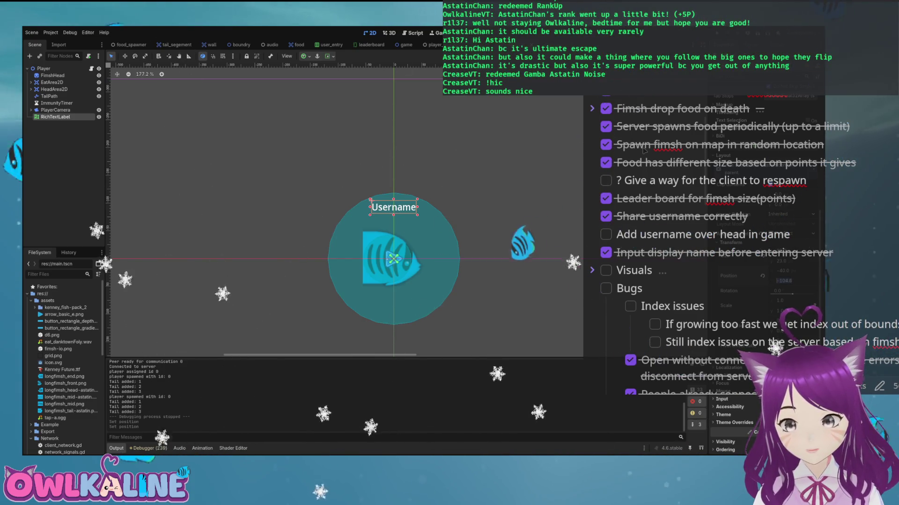
{"action": "type", "text": "-100"}
{"action": "key", "text": "Return"}
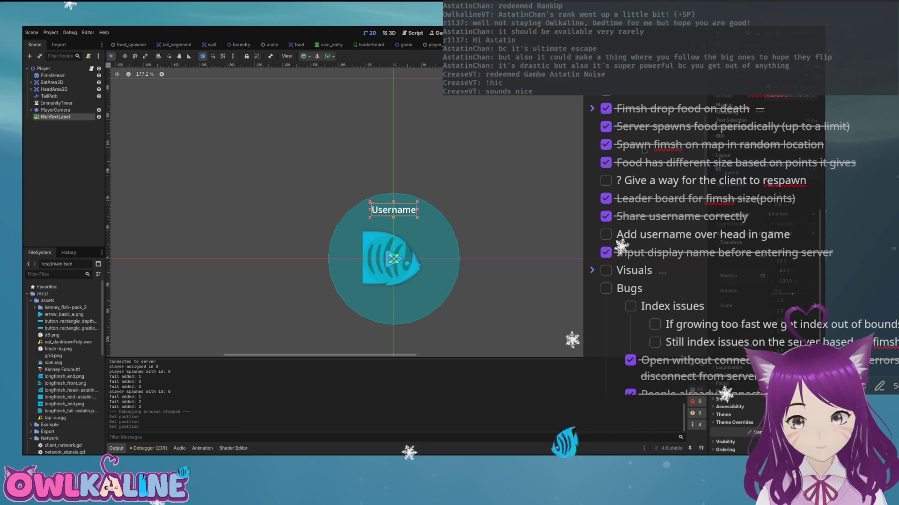
{"action": "scroll", "coordinate": [763, 280], "scroll_direction": "up", "scroll_amount": 1}
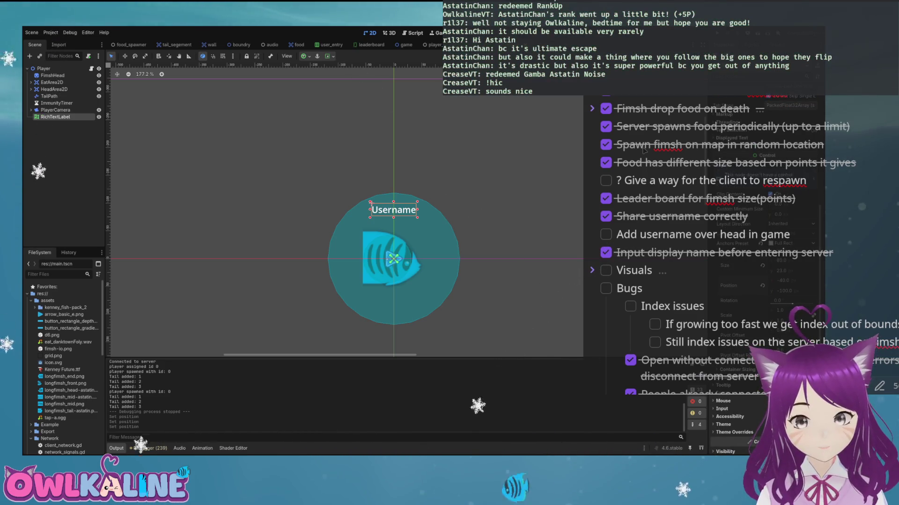
{"action": "mouse_move", "coordinate": [780, 310]}
{"action": "left_mouse_down"}
{"action": "mouse_move", "coordinate": [791, 310]}
{"action": "mouse_move", "coordinate": [772, 310]}
{"action": "left_mouse_up"}
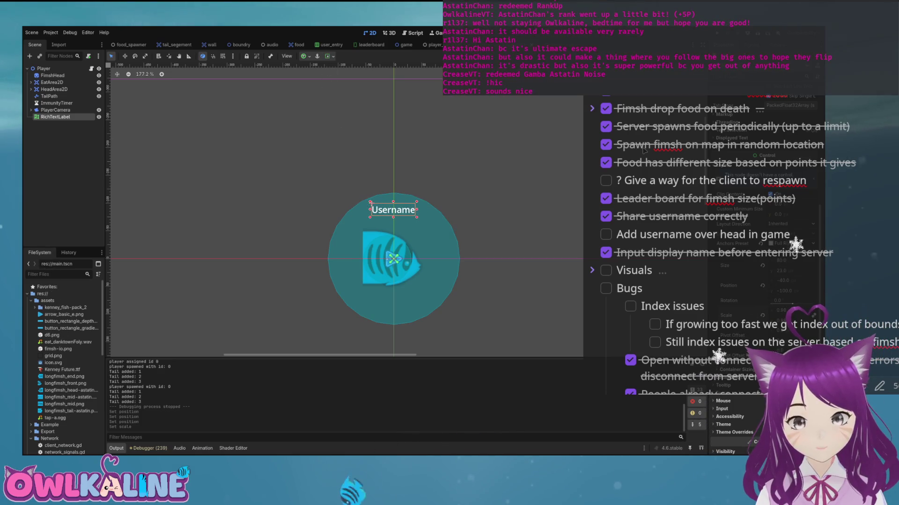
{"action": "type", "text": "1"}
{"action": "key", "text": "Return"}
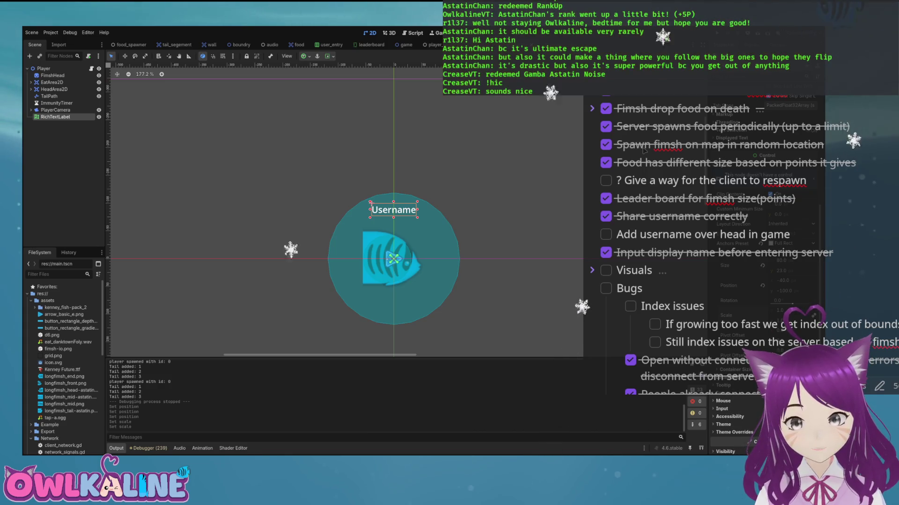
- Enable the Theme Overrides Normal Font Size on the label with a larger size
{"action": "scroll", "coordinate": [644, 150], "scroll_direction": "down", "scroll_amount": 10}
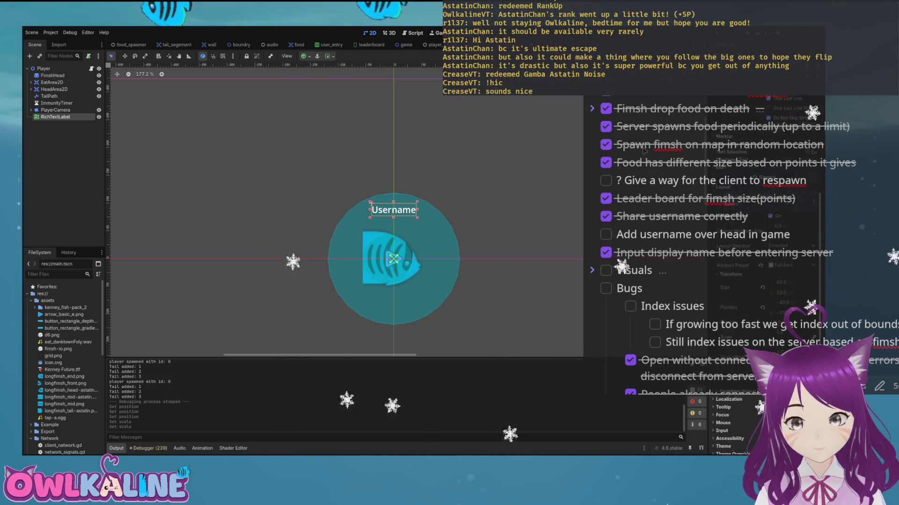
{"action": "scroll", "coordinate": [644, 150], "scroll_direction": "up", "scroll_amount": 2}
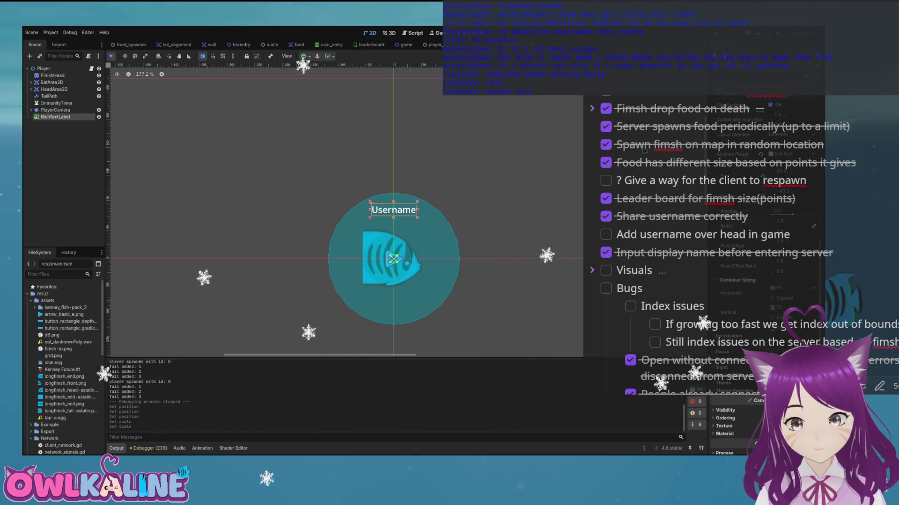
{"action": "scroll", "coordinate": [644, 150], "scroll_direction": "down", "scroll_amount": 3}
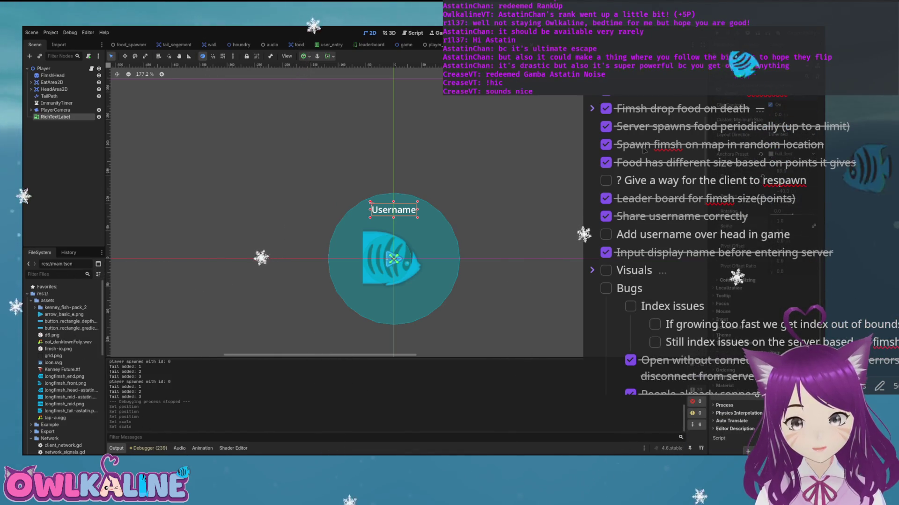
{"action": "scroll", "coordinate": [644, 151], "scroll_direction": "up", "scroll_amount": 5}
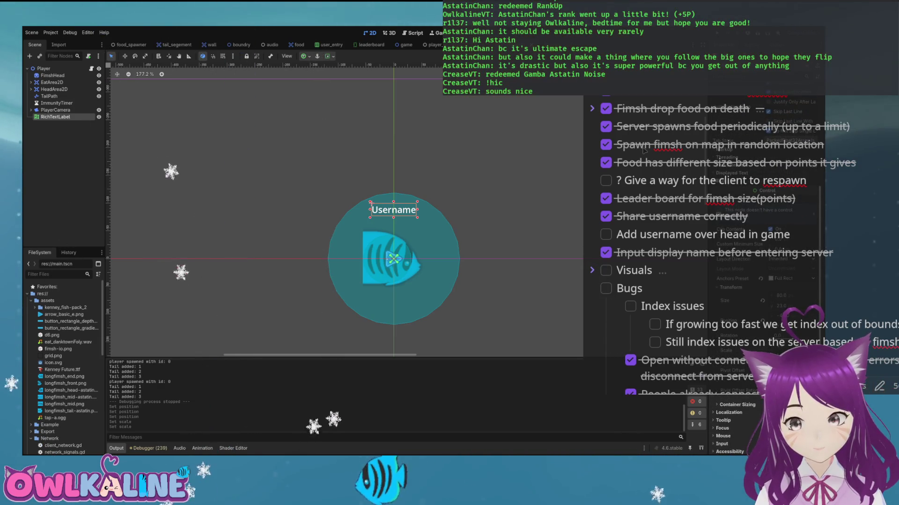
{"action": "scroll", "coordinate": [644, 150], "scroll_direction": "up", "scroll_amount": 5}
{"action": "scroll", "coordinate": [644, 151], "scroll_direction": "up", "scroll_amount": 5}
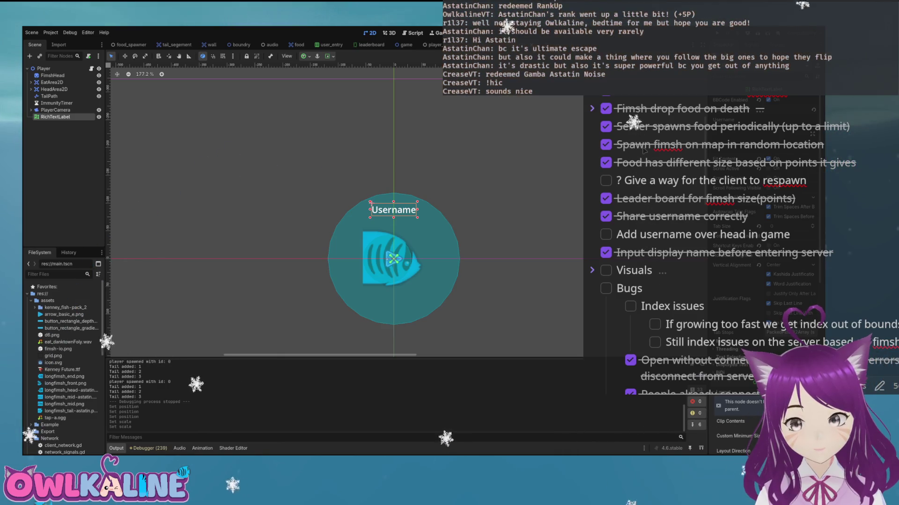
{"action": "scroll", "coordinate": [644, 150], "scroll_direction": "down", "scroll_amount": 10}
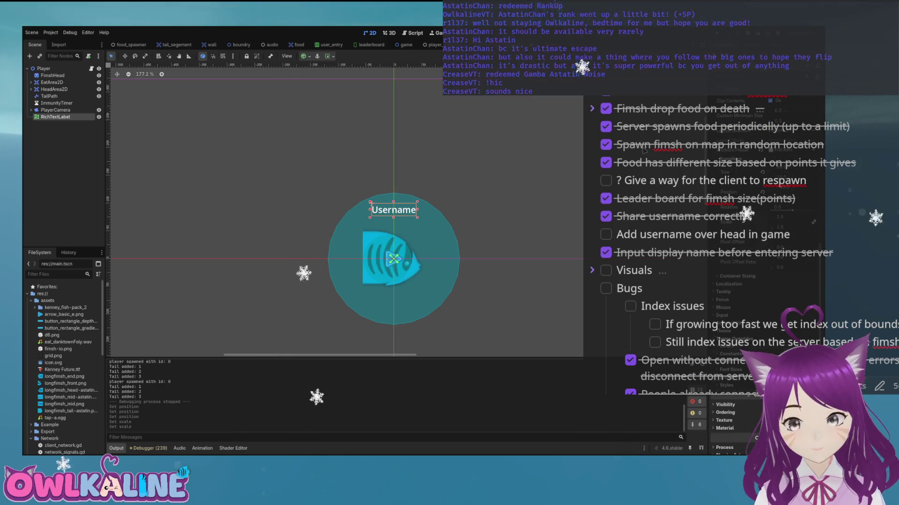
{"action": "scroll", "coordinate": [644, 150], "scroll_direction": "down", "scroll_amount": 3}
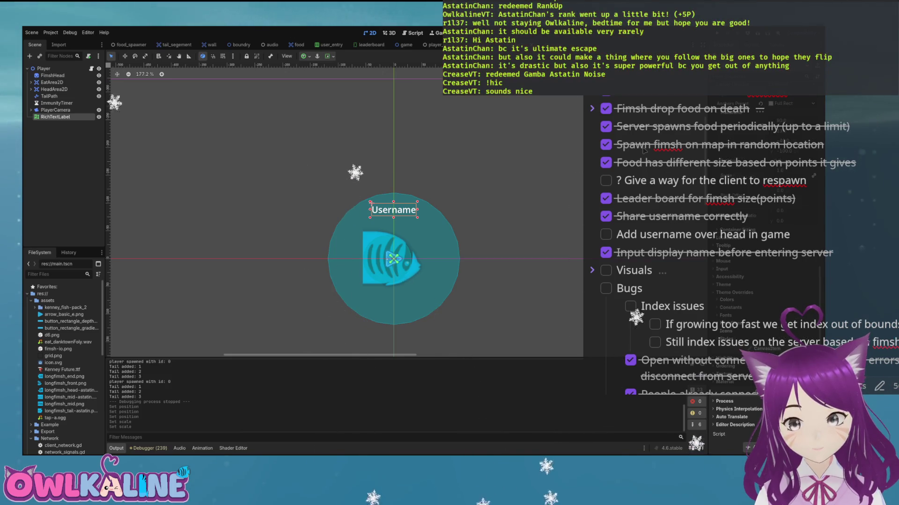
{"action": "scroll", "coordinate": [644, 150], "scroll_direction": "down", "scroll_amount": 2}
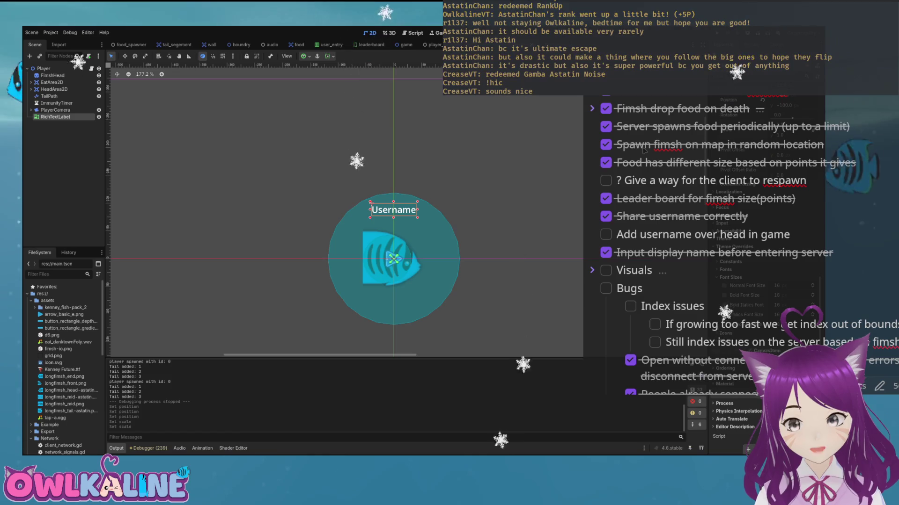
{"action": "left_click", "coordinate": [724, 283]}
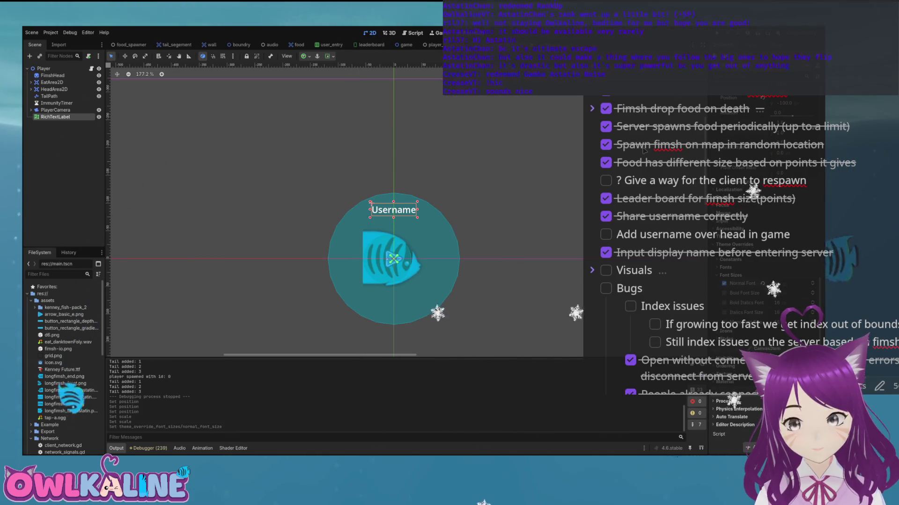
{"action": "key", "text": "Return"}
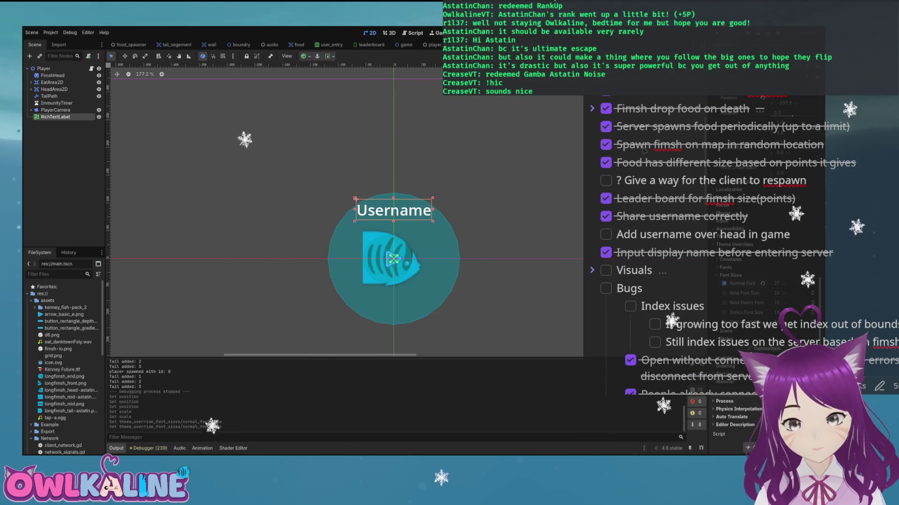
{"action": "key", "text": "Escape"}
- Test-run the game with the new label and stop it
{"action": "key", "text": "F5"}
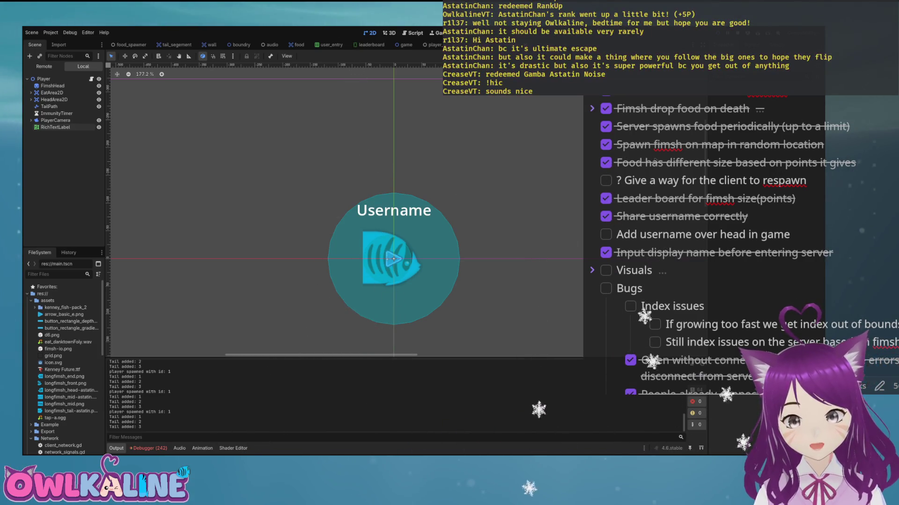
{"action": "key", "text": "F8"}
{"action": "scroll", "coordinate": [447, 234], "scroll_direction": "down", "scroll_amount": 3}
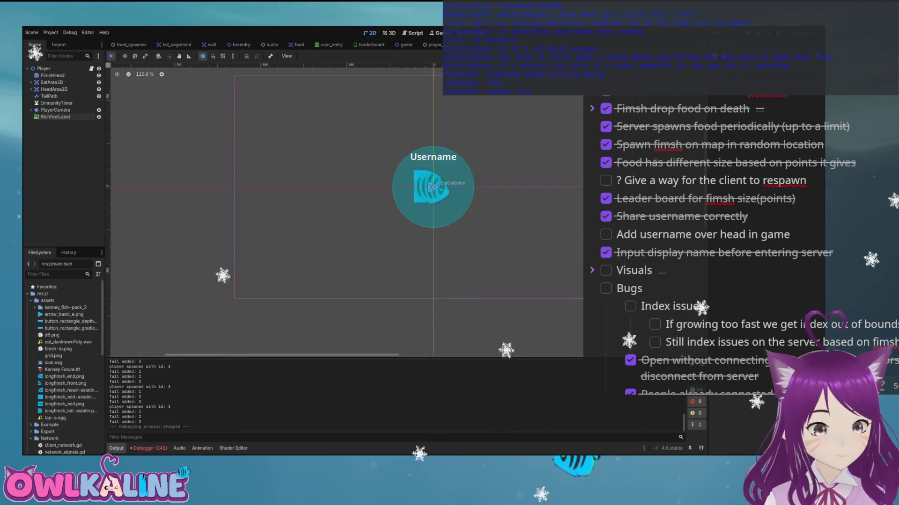
{"action": "scroll", "coordinate": [447, 234], "scroll_direction": "up", "scroll_amount": 2}
{"action": "scroll", "coordinate": [416, 211], "scroll_direction": "up", "scroll_amount": 3}
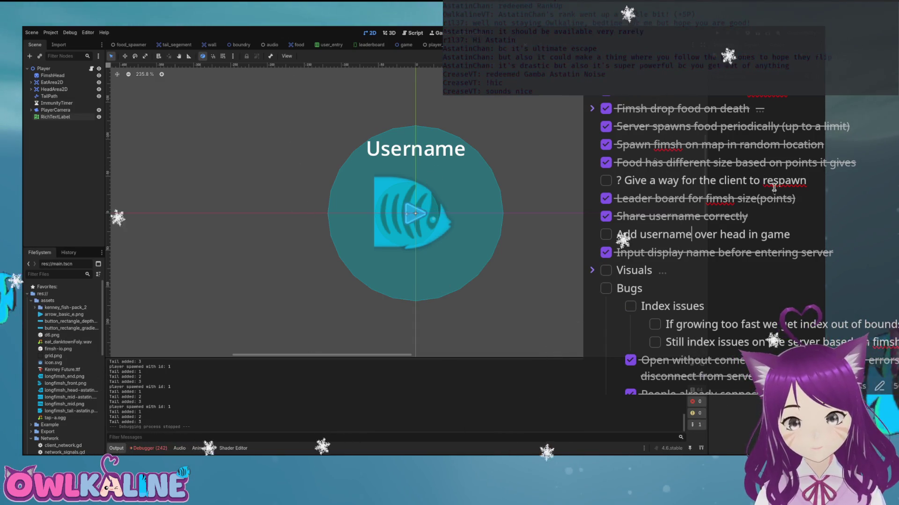
- Review the Fimsh.io to-do list, reading the blue circle and unique twist items
{"action": "scroll", "coordinate": [638, 219], "scroll_direction": "down", "scroll_amount": 2}
{"action": "scroll", "coordinate": [688, 234], "scroll_direction": "down", "scroll_amount": 10}
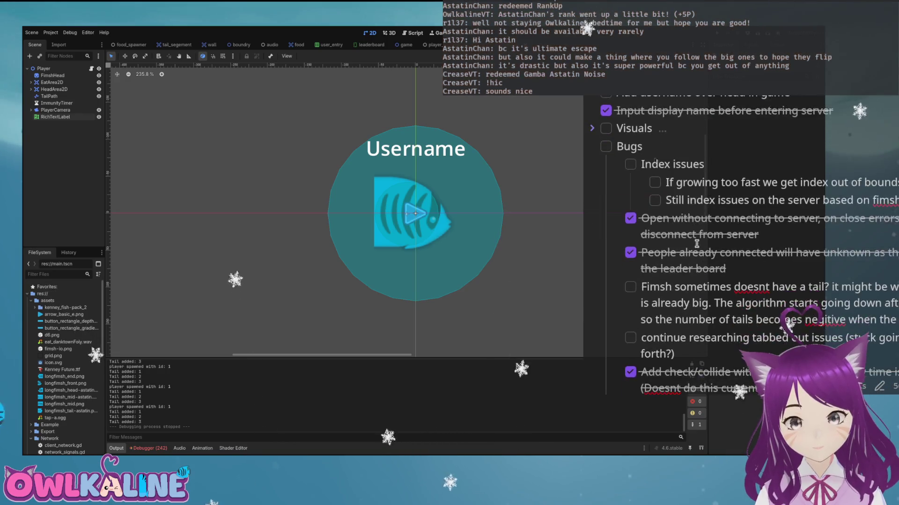
{"action": "scroll", "coordinate": [653, 228], "scroll_direction": "down", "scroll_amount": 15}
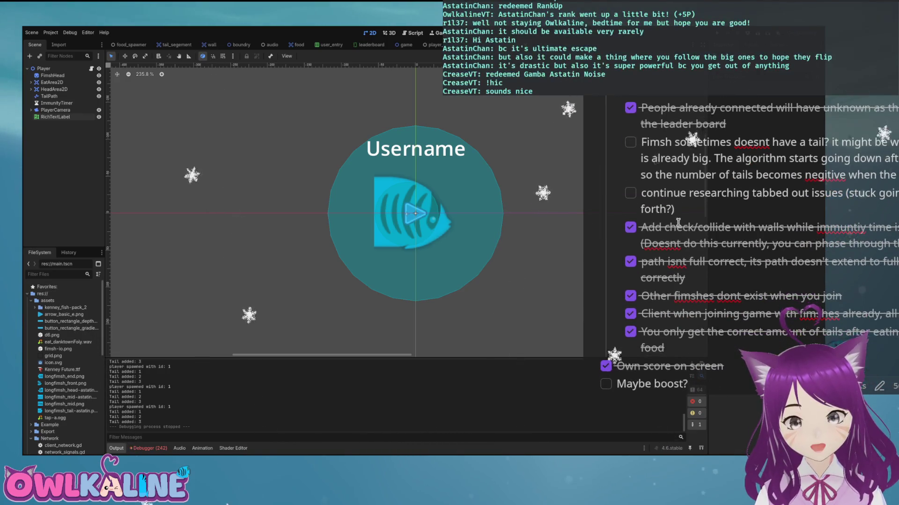
{"action": "scroll", "coordinate": [610, 188], "scroll_direction": "up", "scroll_amount": 2}
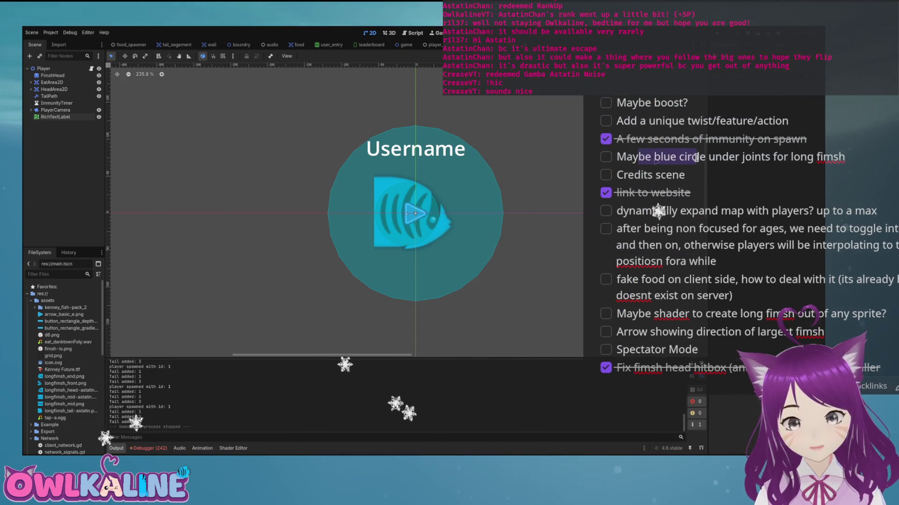
{"action": "scroll", "coordinate": [696, 157], "scroll_direction": "up", "scroll_amount": 4}
{"action": "left_click_drag", "start_coordinate": [627, 251], "coordinate": [768, 251]}
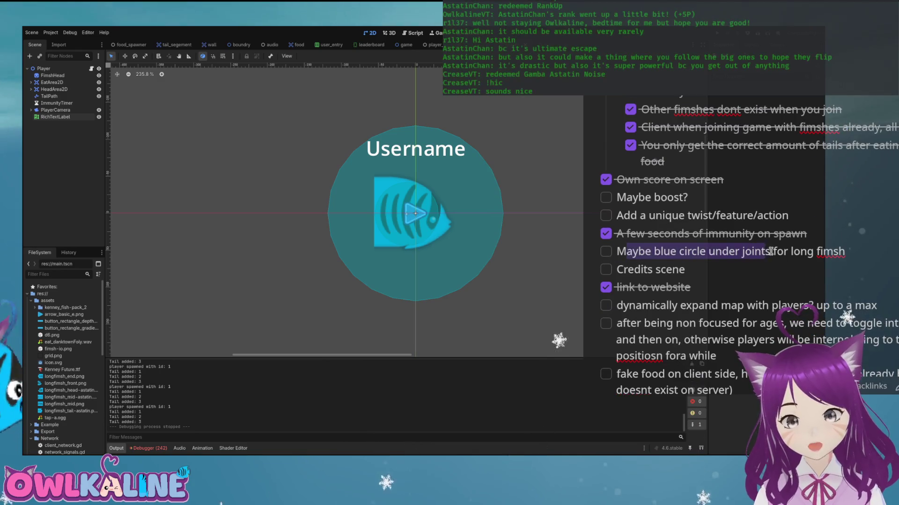
{"action": "left_click", "coordinate": [728, 251]}
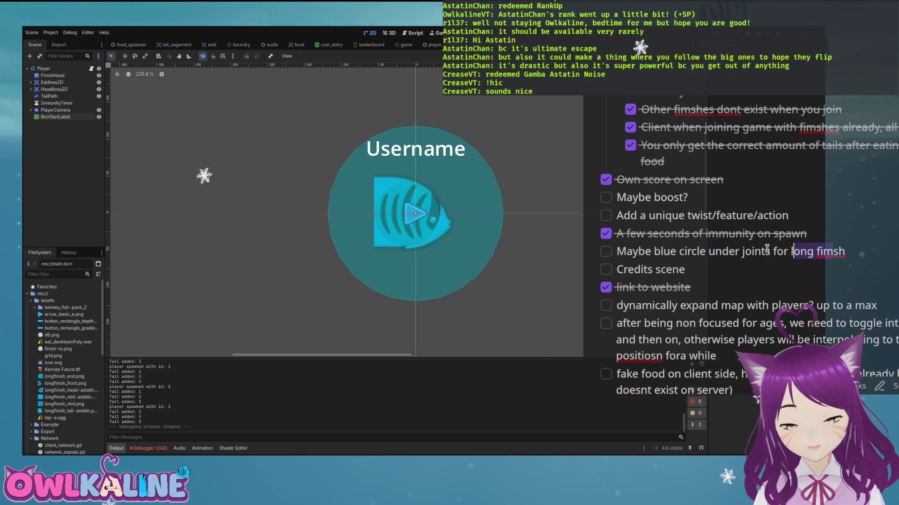
{"action": "left_click", "coordinate": [681, 245]}
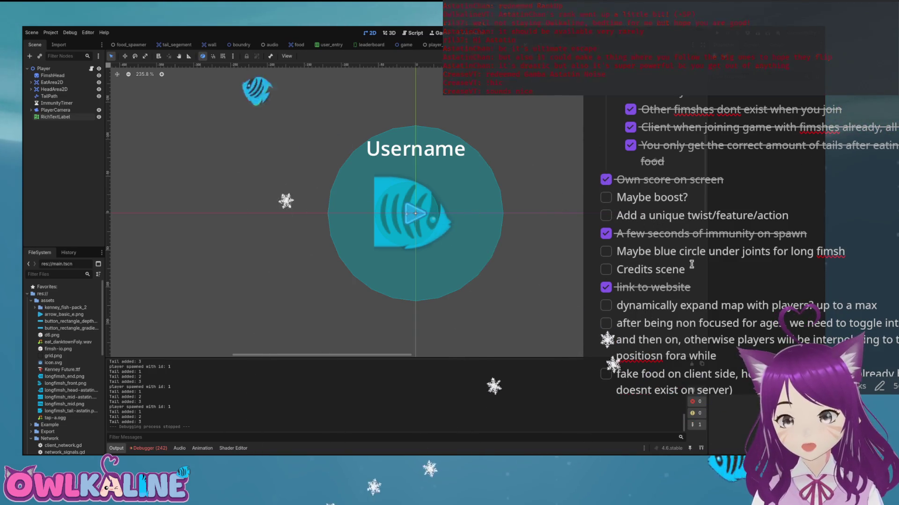
{"action": "left_click_drag", "start_coordinate": [669, 252], "coordinate": [735, 252]}
{"action": "left_click", "coordinate": [721, 252]}
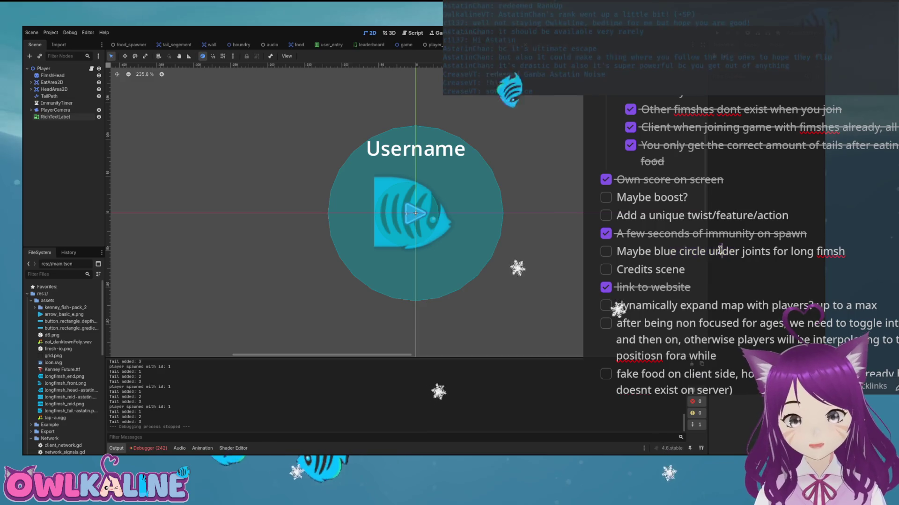
{"action": "left_click_drag", "start_coordinate": [651, 216], "coordinate": [689, 215]}
{"action": "left_click", "coordinate": [689, 215]}
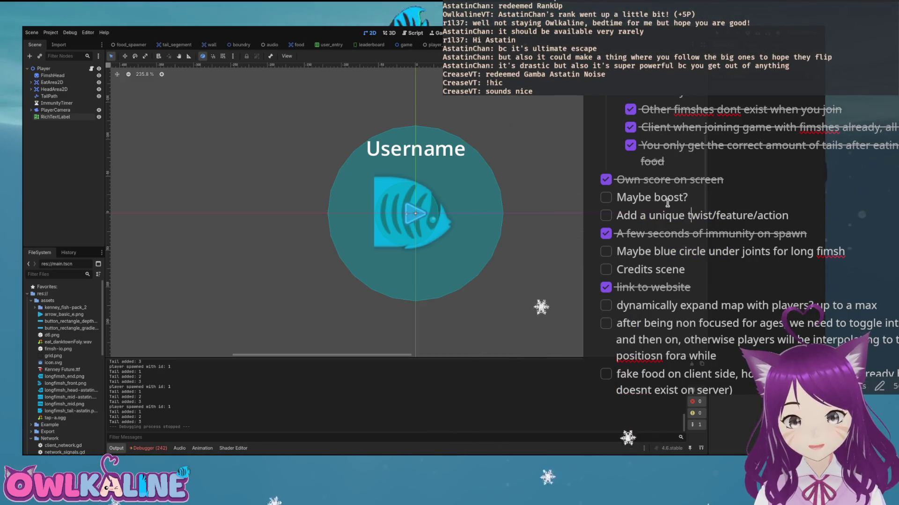
{"action": "scroll", "coordinate": [667, 208], "scroll_direction": "up", "scroll_amount": 5}
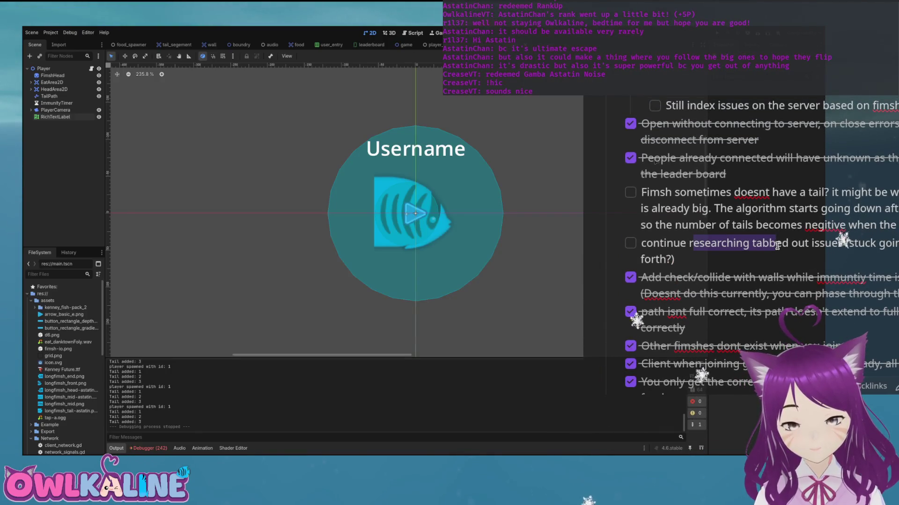
{"action": "scroll", "coordinate": [774, 244], "scroll_direction": "up", "scroll_amount": 1}
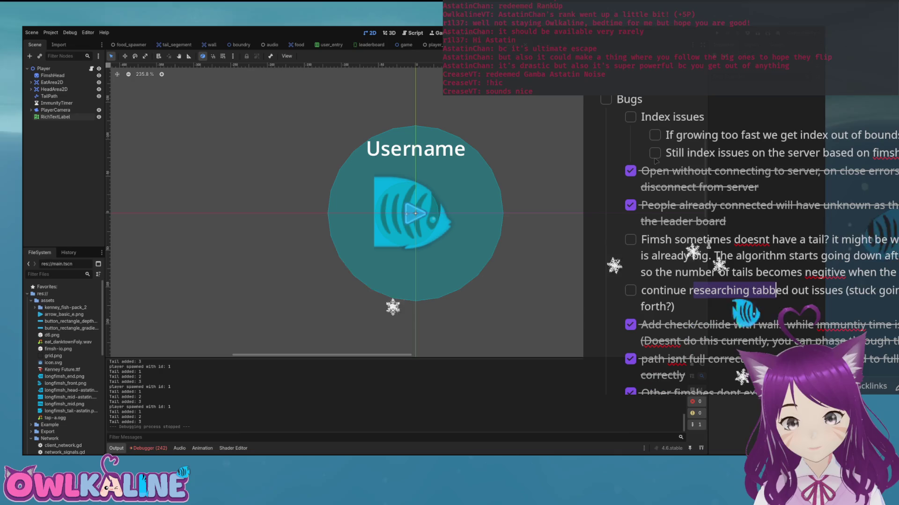
{"action": "scroll", "coordinate": [702, 215], "scroll_direction": "up", "scroll_amount": 3}
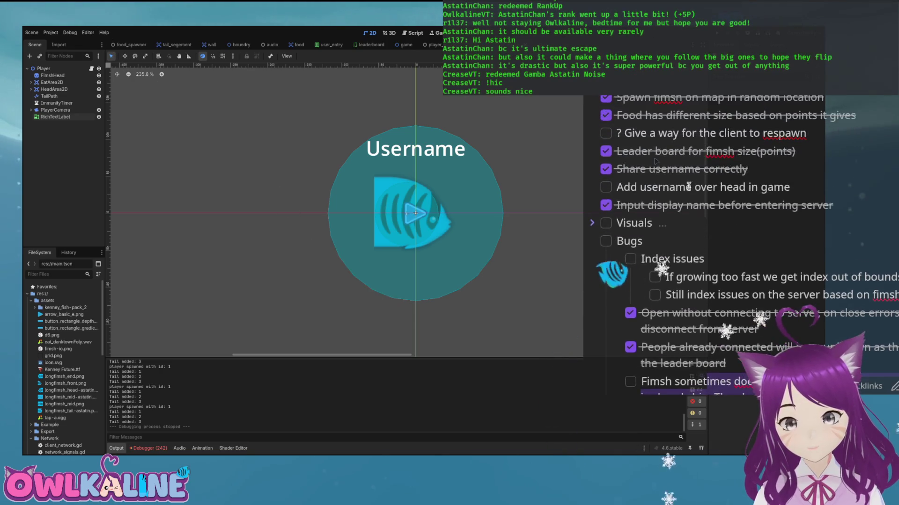
- Expand and collapse Visuals, then mark 'Add username over head in game' as done
{"action": "left_click", "coordinate": [592, 224]}
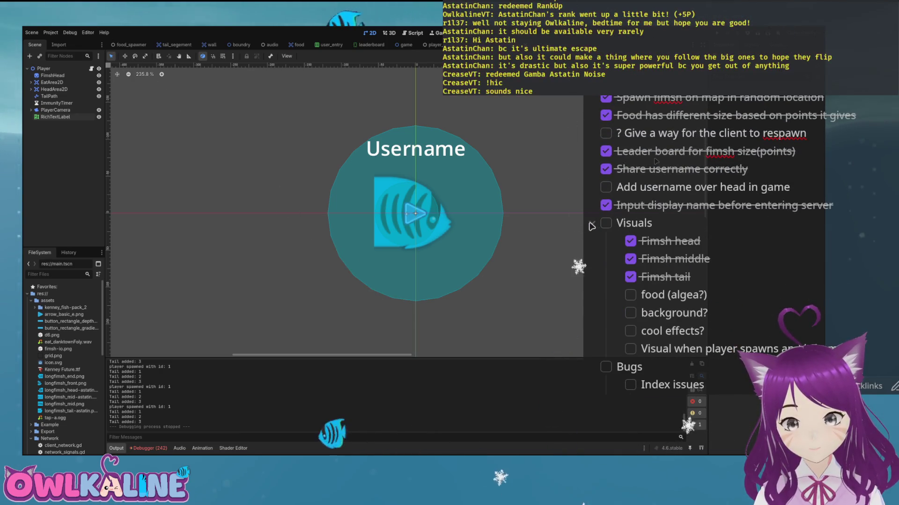
{"action": "left_click", "coordinate": [592, 224]}
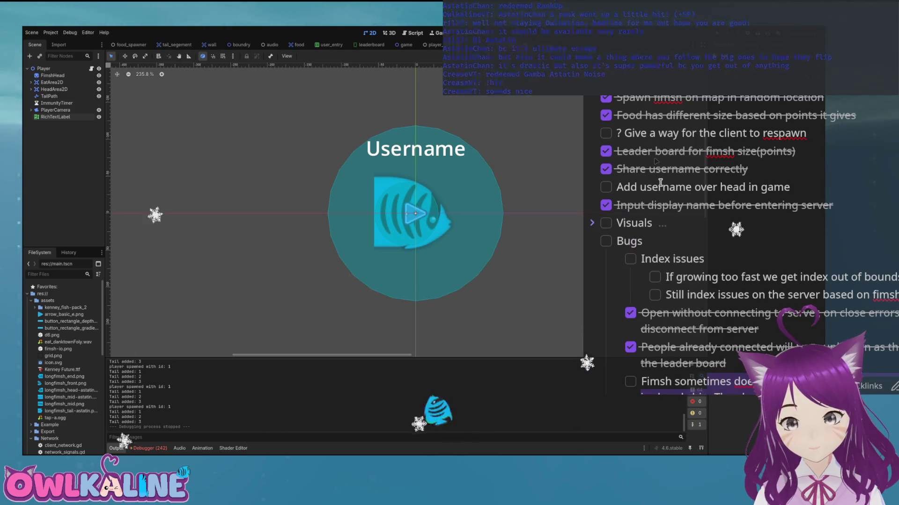
{"action": "left_click_drag", "start_coordinate": [660, 187], "coordinate": [738, 187]}
{"action": "key", "text": "ctrl+Return"}
- Expand the 'Fimsh to grow when given points' subtasks, review them, and collapse them
{"action": "scroll", "coordinate": [687, 234], "scroll_direction": "up", "scroll_amount": 2}
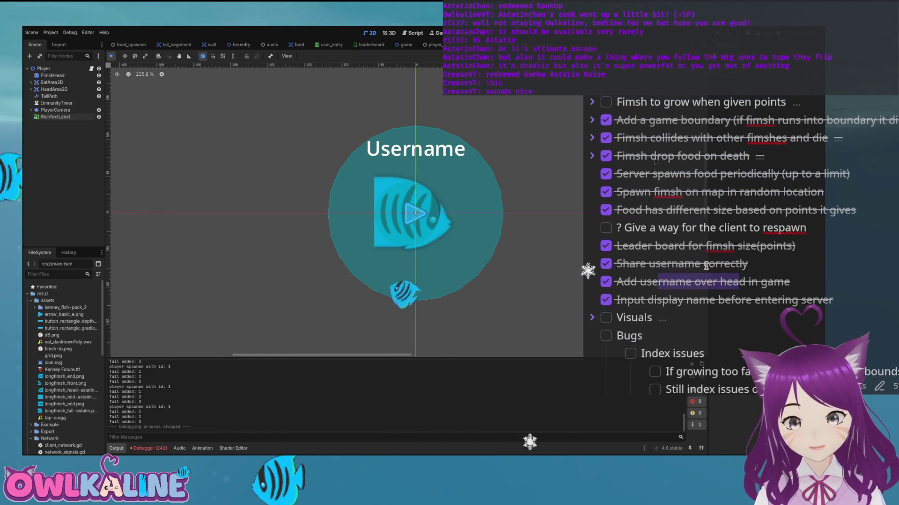
{"action": "scroll", "coordinate": [660, 279], "scroll_direction": "up", "scroll_amount": 2}
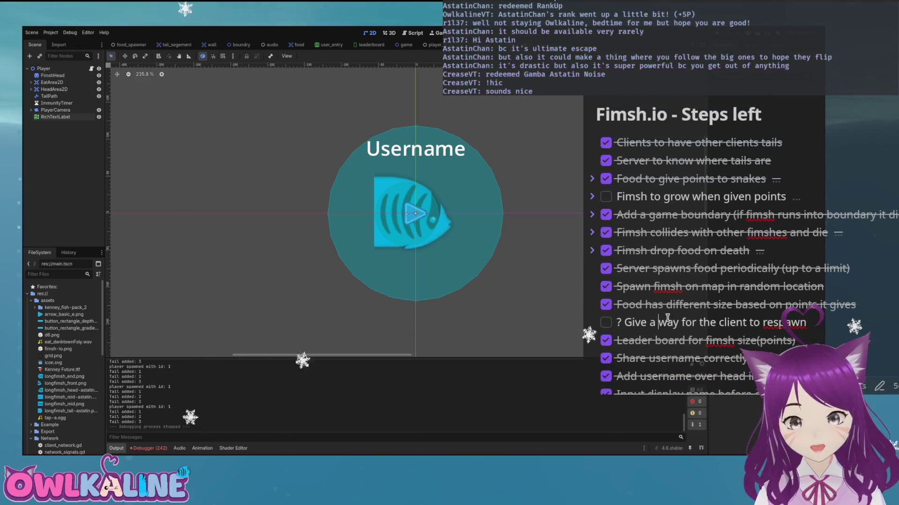
{"action": "left_click_drag", "start_coordinate": [723, 197], "coordinate": [661, 196]}
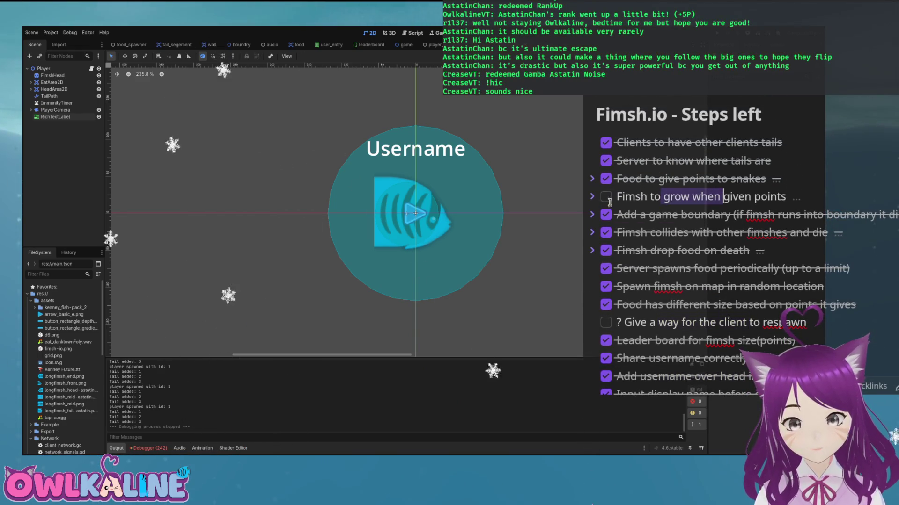
{"action": "left_click", "coordinate": [592, 196]}
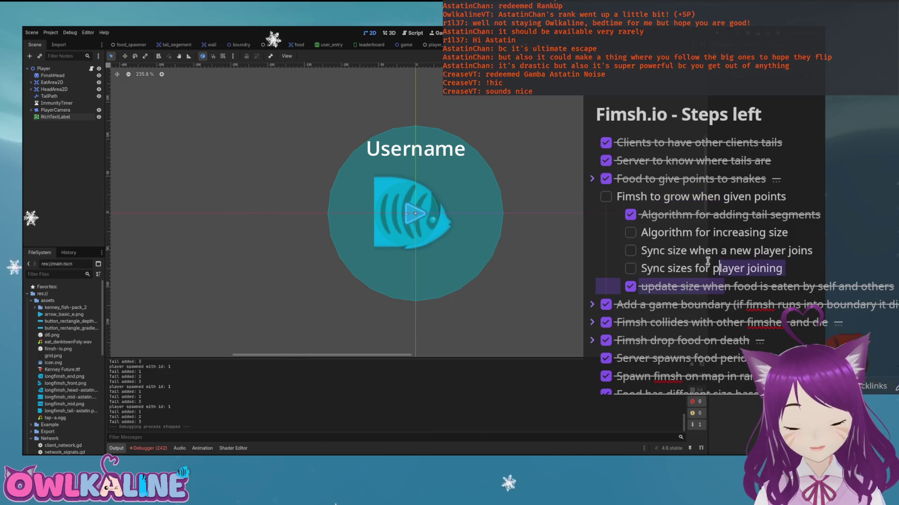
{"action": "left_click_drag", "start_coordinate": [714, 271], "coordinate": [630, 217]}
{"action": "left_click", "coordinate": [717, 215]}
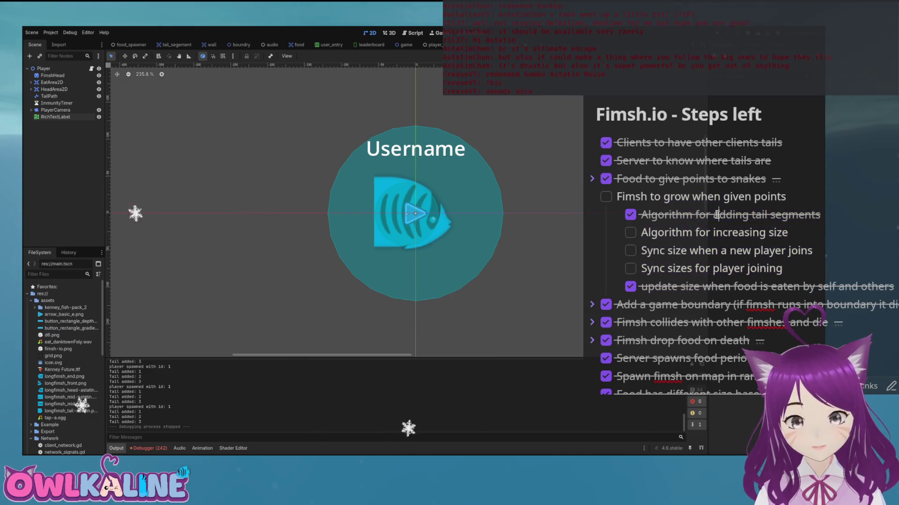
{"action": "left_click", "coordinate": [592, 196]}
- Review the remaining items, including the missing-tail bug and Maybe boost and twist
{"action": "scroll", "coordinate": [769, 225], "scroll_direction": "down", "scroll_amount": 5}
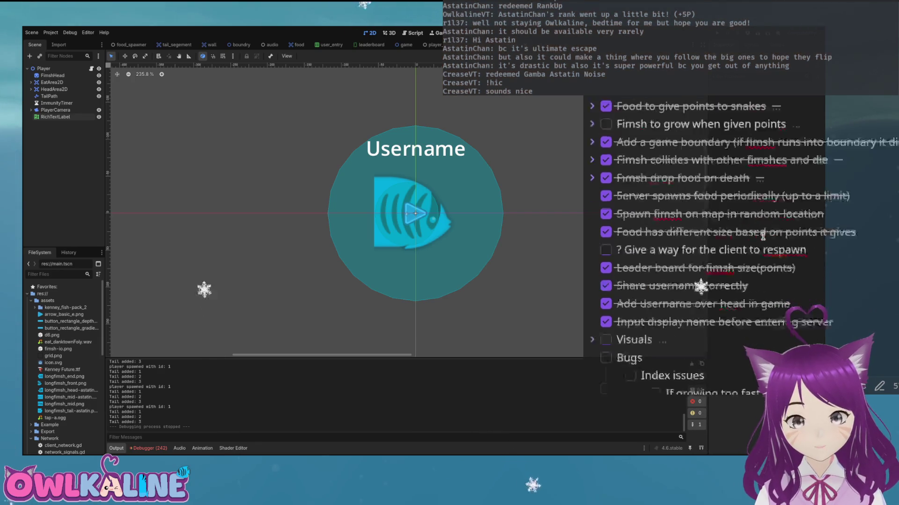
{"action": "scroll", "coordinate": [683, 209], "scroll_direction": "down", "scroll_amount": 2}
{"action": "scroll", "coordinate": [683, 209], "scroll_direction": "up", "scroll_amount": 3}
{"action": "scroll", "coordinate": [683, 209], "scroll_direction": "down", "scroll_amount": 2}
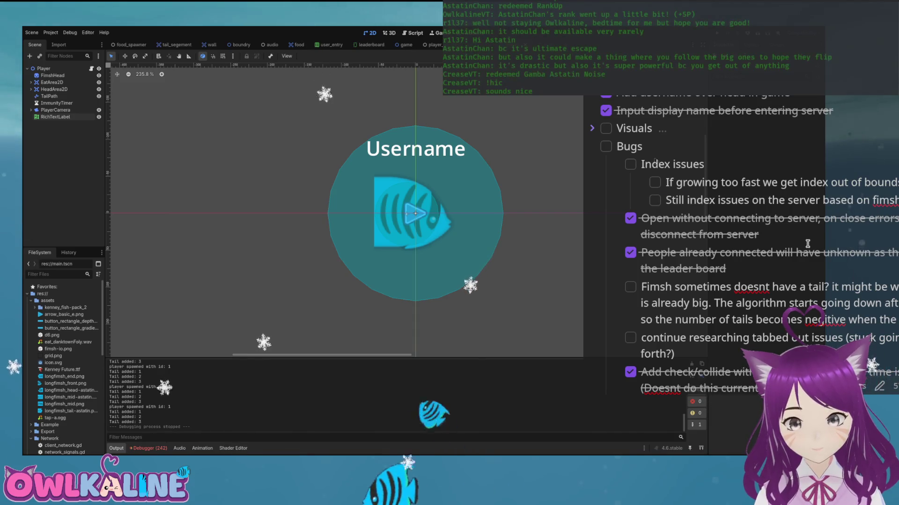
{"action": "scroll", "coordinate": [807, 244], "scroll_direction": "down", "scroll_amount": 2}
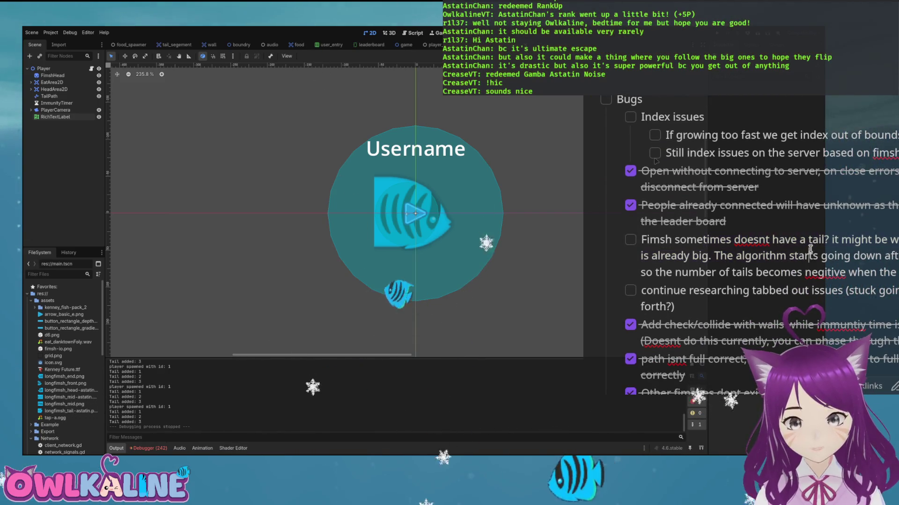
{"action": "scroll", "coordinate": [809, 249], "scroll_direction": "down", "scroll_amount": 2}
{"action": "left_click", "coordinate": [750, 208]}
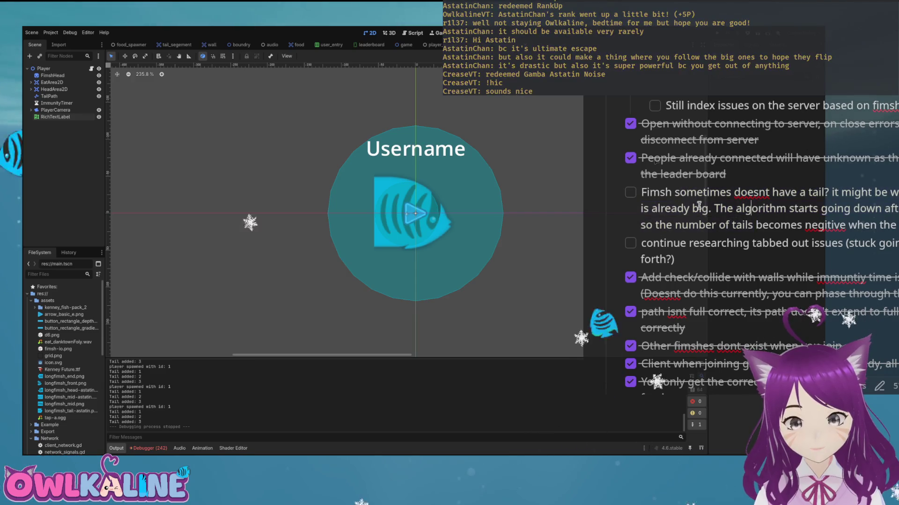
{"action": "scroll", "coordinate": [810, 212], "scroll_direction": "down", "scroll_amount": 2}
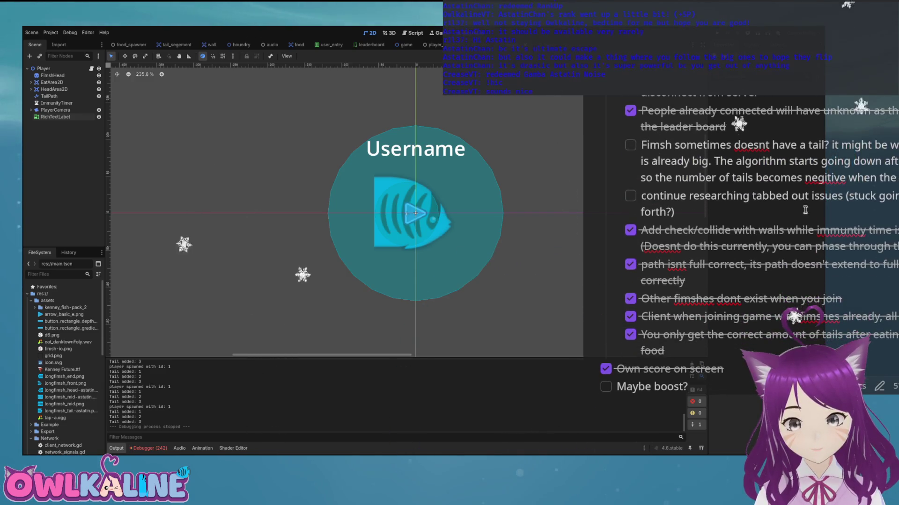
{"action": "scroll", "coordinate": [677, 201], "scroll_direction": "down", "scroll_amount": 8}
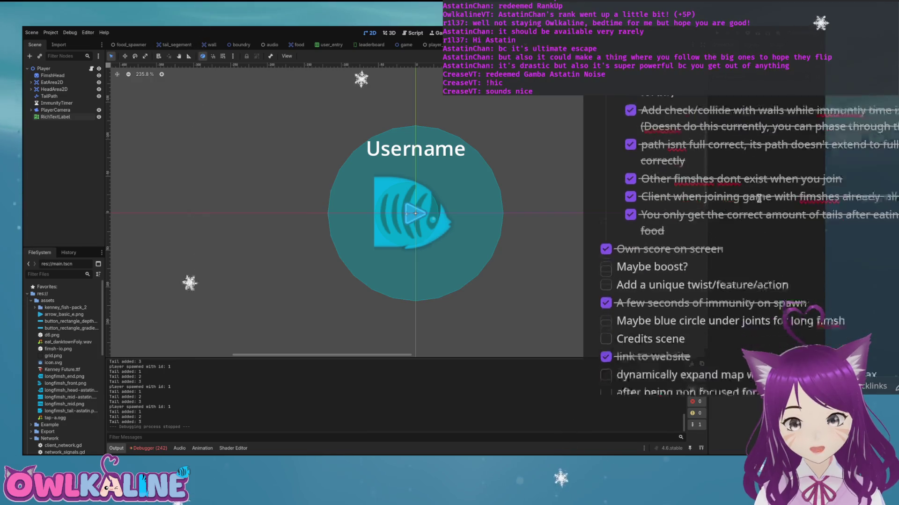
{"action": "left_click_drag", "start_coordinate": [698, 216], "coordinate": [652, 204]}
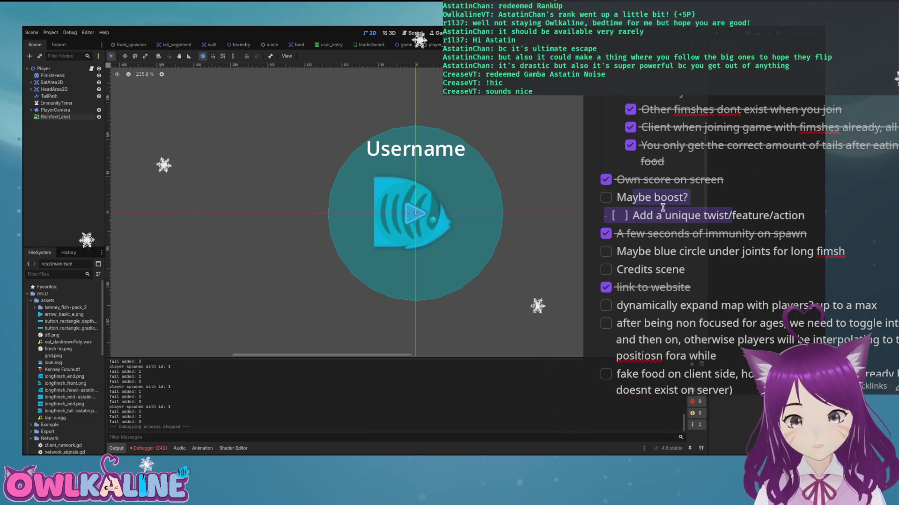
{"action": "left_click", "coordinate": [688, 231]}
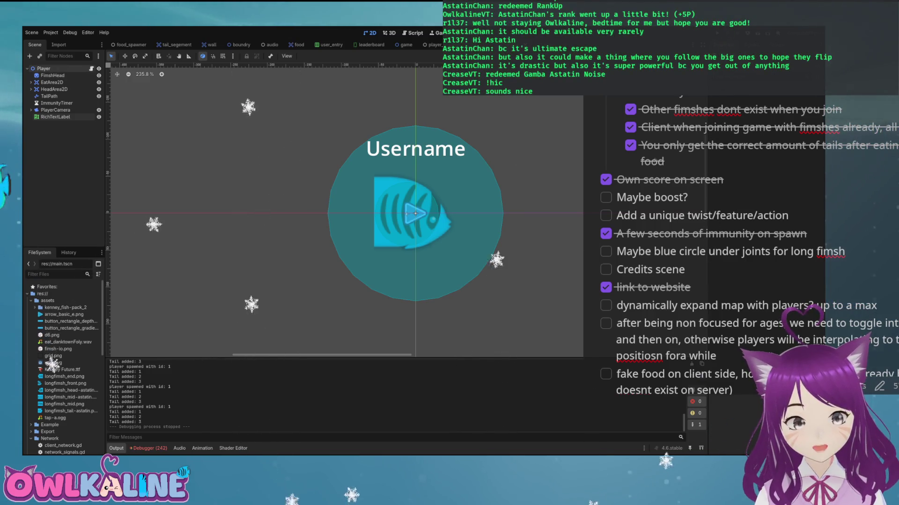
- Switch to the Script workspace with Ctrl+F3 to show player.gd
{"action": "key", "text": "ctrl+F3"}
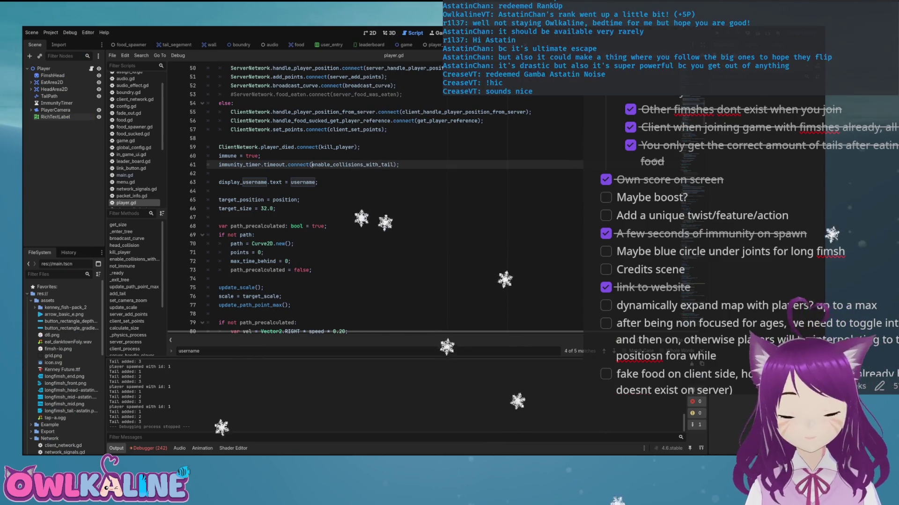
- Scroll down to client_process and select the ui_left add_tail() lines
{"action": "scroll", "coordinate": [375, 196], "scroll_direction": "down", "scroll_amount": 10}
{"action": "scroll", "coordinate": [374, 196], "scroll_direction": "down", "scroll_amount": 10}
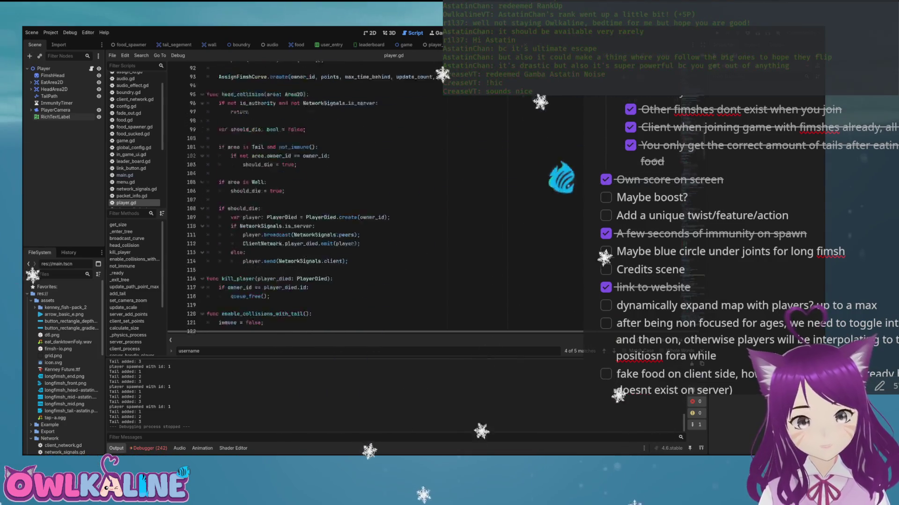
{"action": "scroll", "coordinate": [374, 197], "scroll_direction": "down", "scroll_amount": 11}
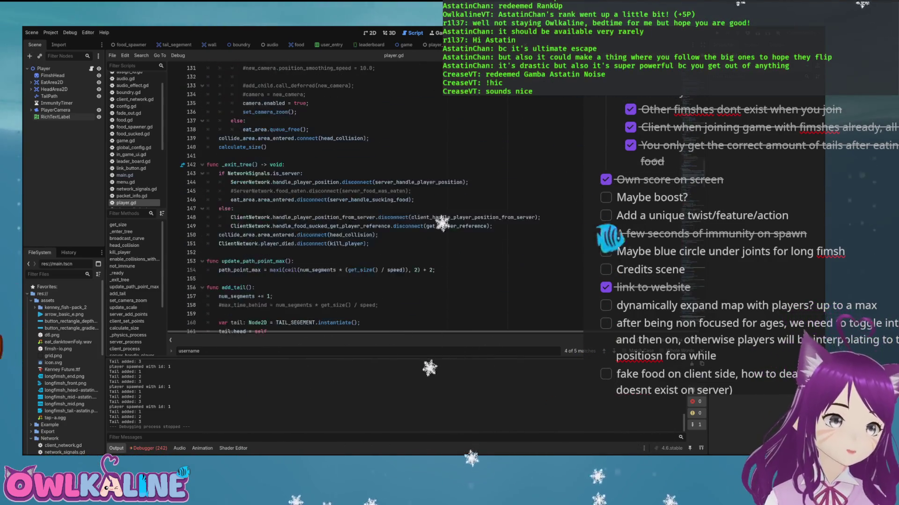
{"action": "scroll", "coordinate": [374, 196], "scroll_direction": "down", "scroll_amount": 10}
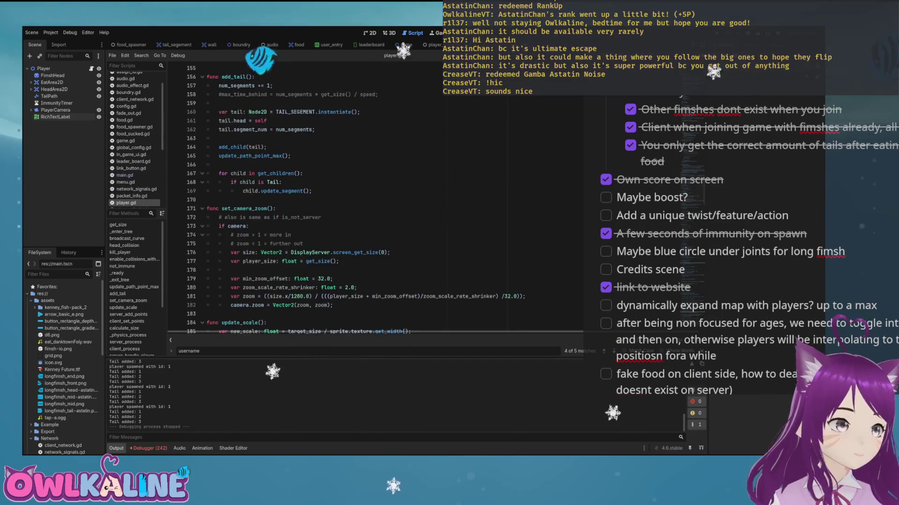
{"action": "scroll", "coordinate": [375, 197], "scroll_direction": "down", "scroll_amount": 4}
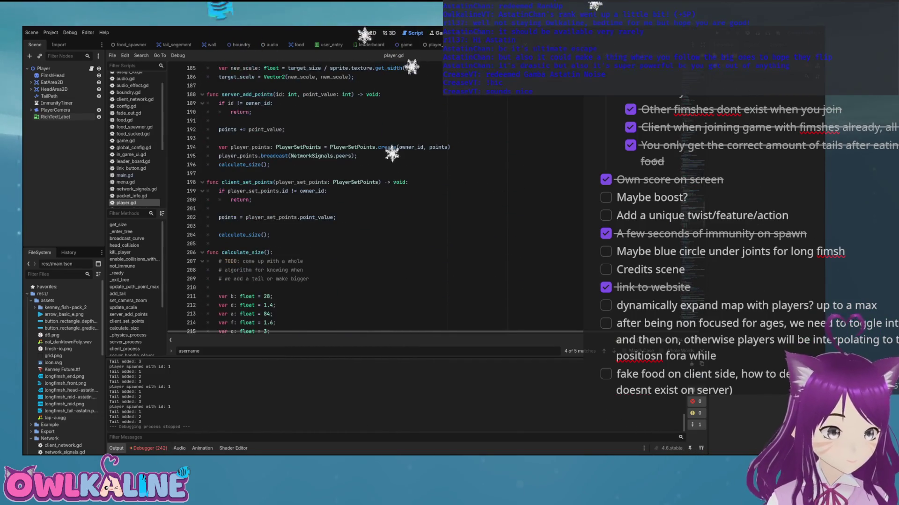
{"action": "scroll", "coordinate": [374, 197], "scroll_direction": "down", "scroll_amount": 3}
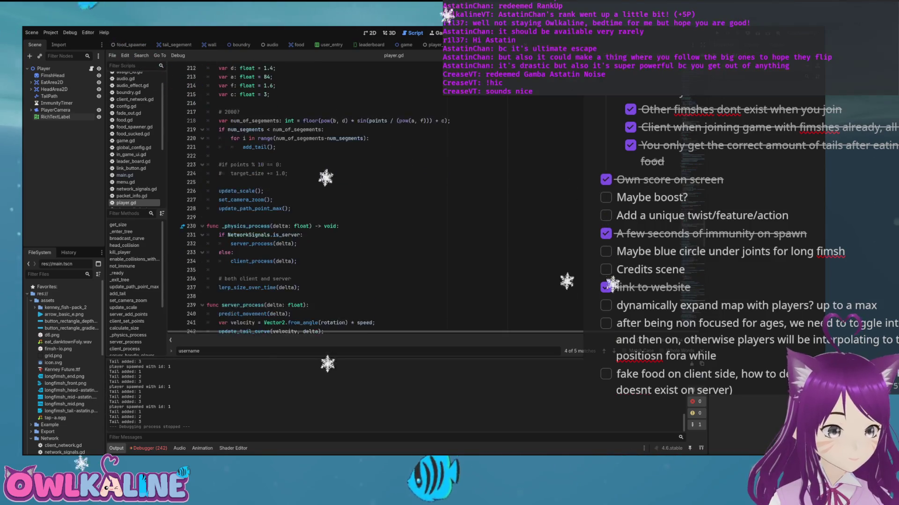
{"action": "scroll", "coordinate": [375, 196], "scroll_direction": "down", "scroll_amount": 7}
{"action": "scroll", "coordinate": [375, 196], "scroll_direction": "down", "scroll_amount": 5}
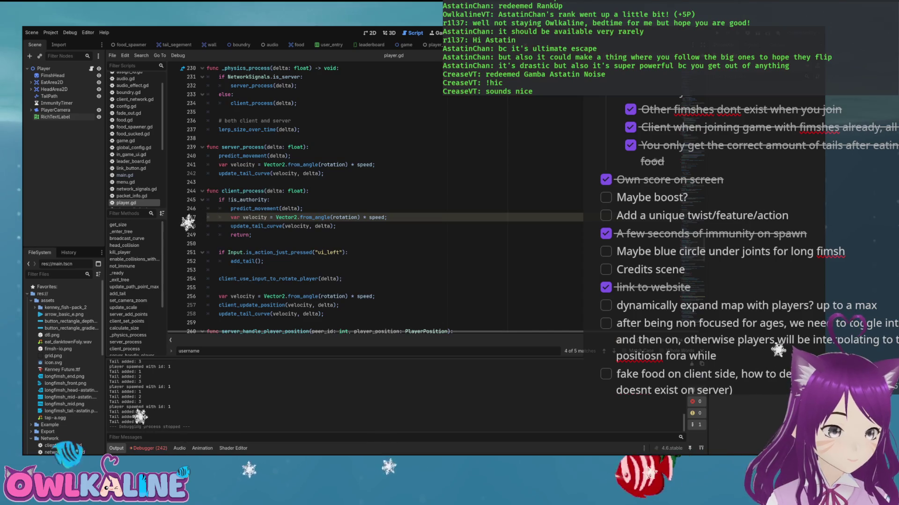
{"action": "scroll", "coordinate": [375, 197], "scroll_direction": "down", "scroll_amount": 2}
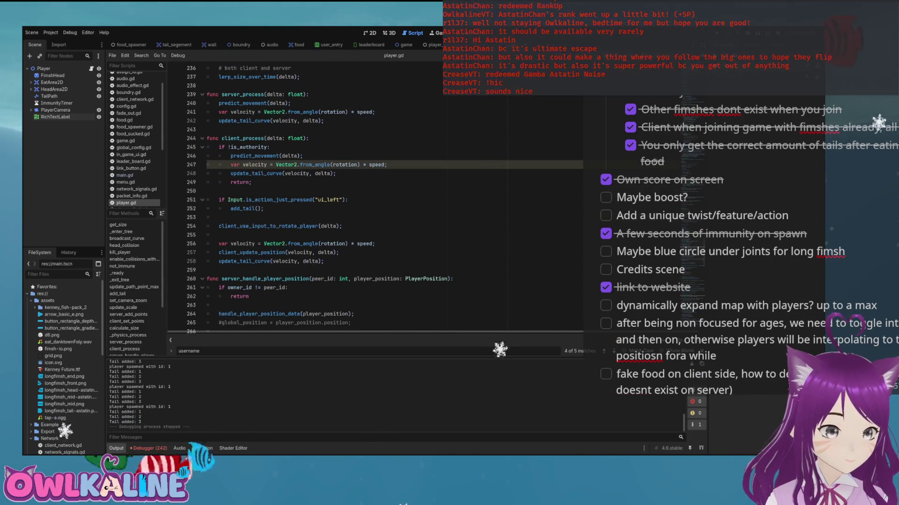
{"action": "left_click", "coordinate": [208, 190]}
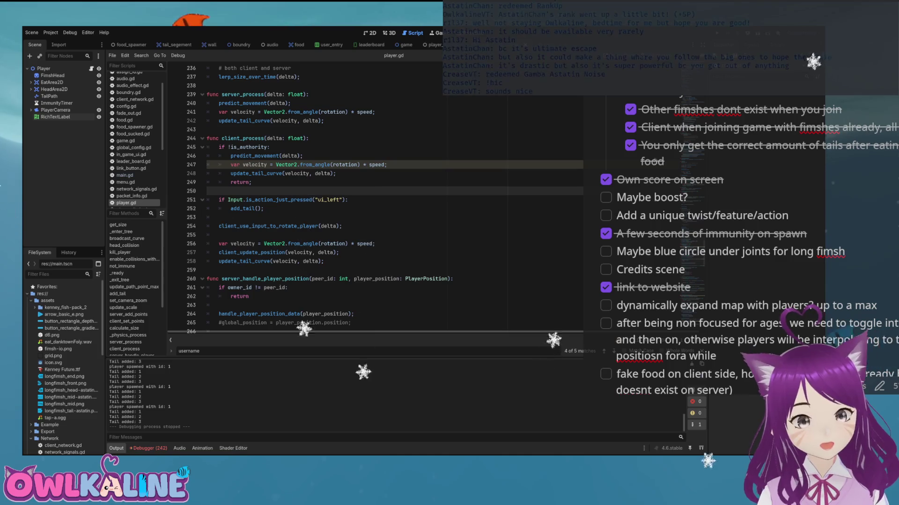
{"action": "key", "text": "Down"}
{"action": "key", "text": "shift+Down"}
{"action": "key", "text": "shift+Down"}
- Delete the ui_left check, leaving two blank lines for new code
{"action": "key", "text": "BackSpace"}
{"action": "key", "text": "BackSpace"}
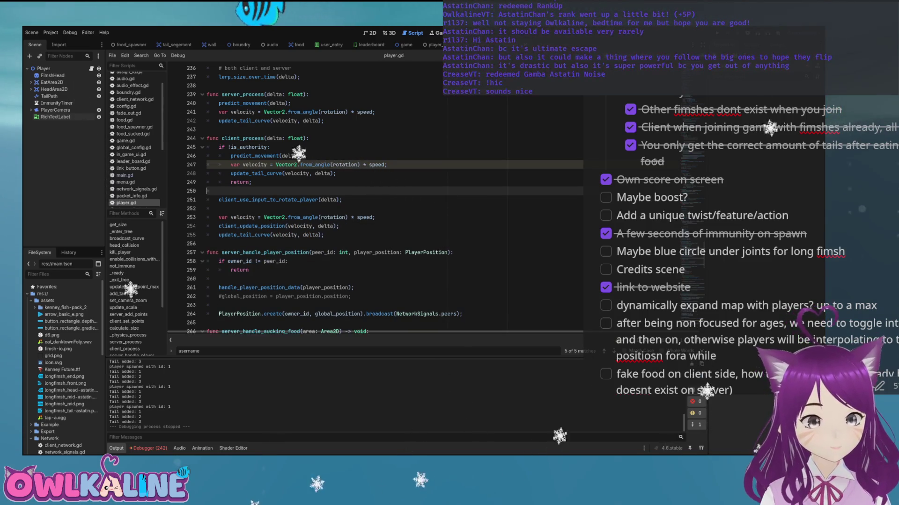
{"action": "key", "text": "Return"}
{"action": "key", "text": "Return"}
{"action": "key", "text": "Up"}
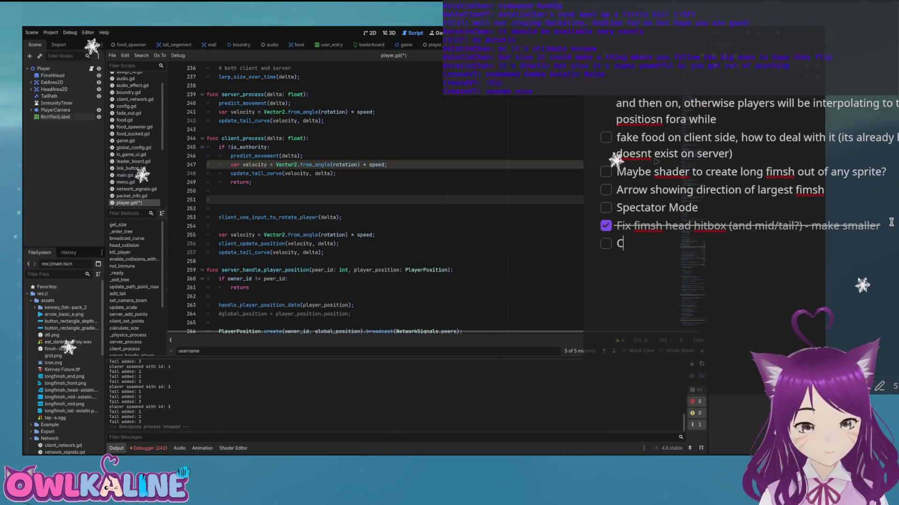
- Remove the extra blank lines and undo to bring back the ui_left add_tail() check
{"action": "type", "text": "ontroller support"}
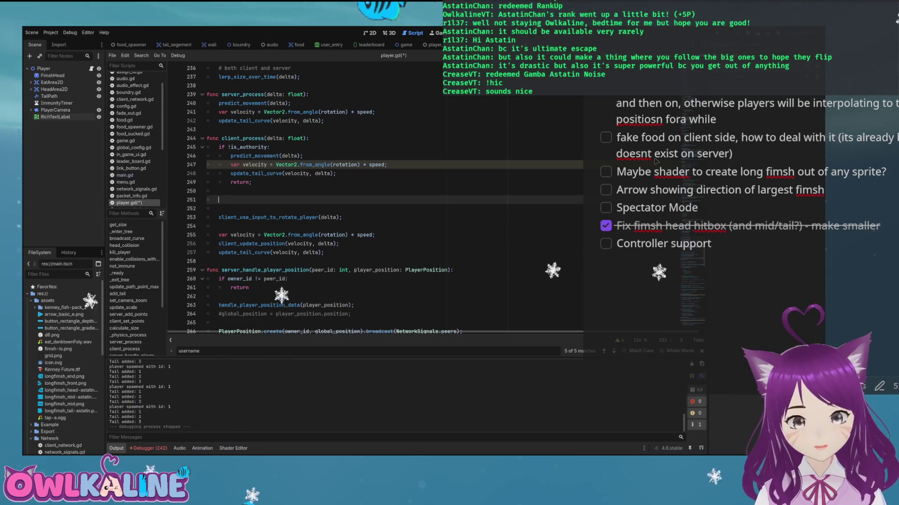
{"action": "key", "text": "Delete"}
{"action": "key", "text": "BackSpace"}
{"action": "key", "text": "BackSpace"}
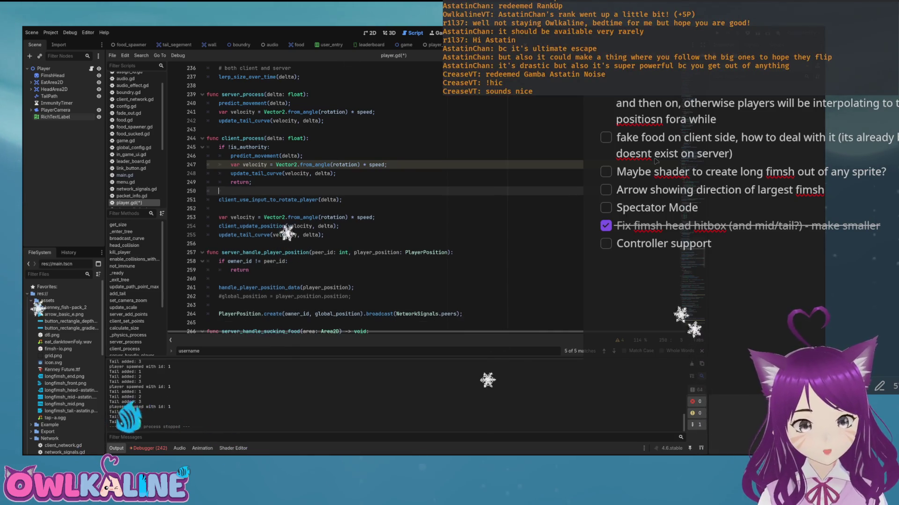
{"action": "key", "text": "ctrl+z"}
{"action": "key", "text": "ctrl+z"}
{"action": "key", "text": "ctrl+z"}
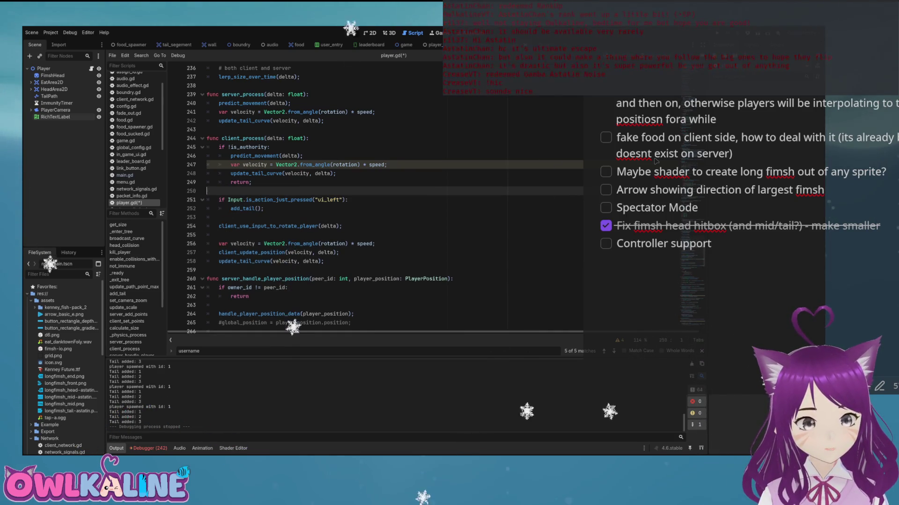
- Try an Input.action_press("ui_accept") line on line 251, then undo it
{"action": "key", "text": "ctrl+z"}
{"action": "key", "text": "ctrl+z"}
{"action": "key", "text": "ctrl+z"}
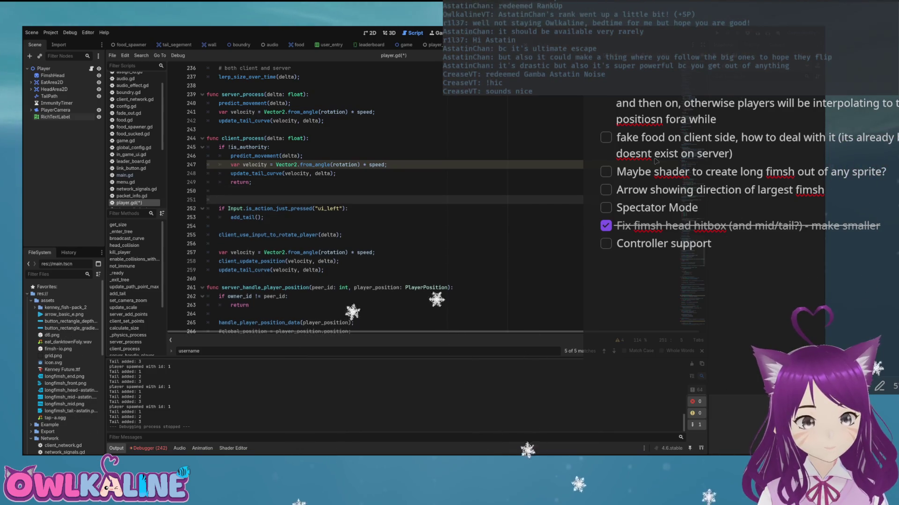
{"action": "key", "text": "Up"}
{"action": "type", "text": "if Input."}
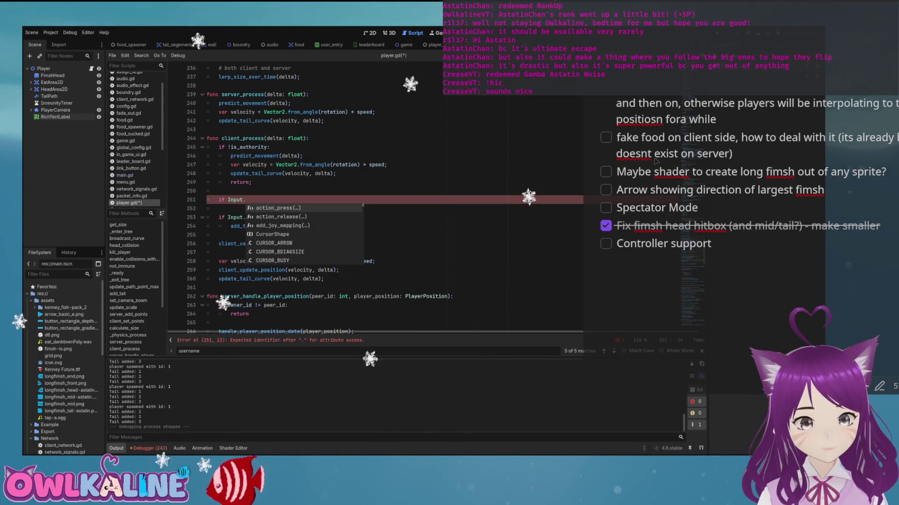
{"action": "key", "text": "Return"}
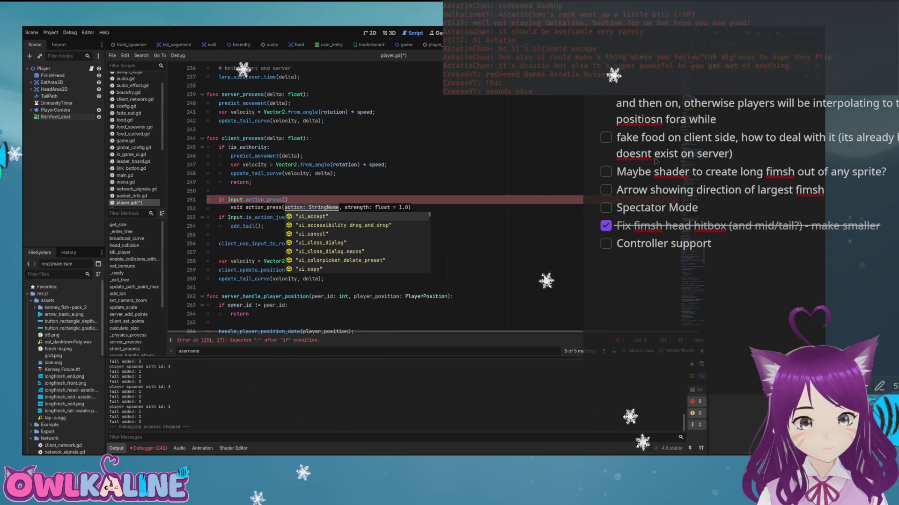
{"action": "key", "text": "Down"}
{"action": "key", "text": "Down"}
{"action": "key", "text": "Down"}
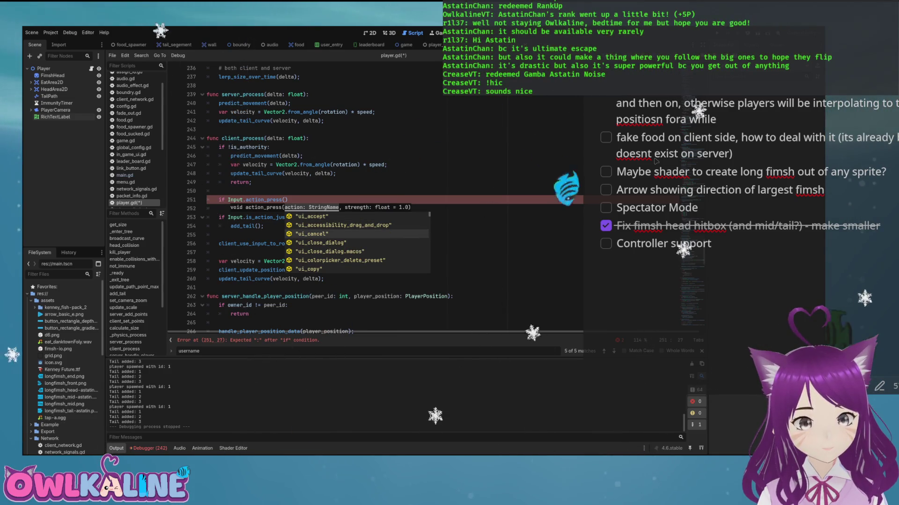
{"action": "key", "text": "Up"}
{"action": "key", "text": "Up"}
{"action": "key", "text": "Up"}
{"action": "key", "text": "Return"}
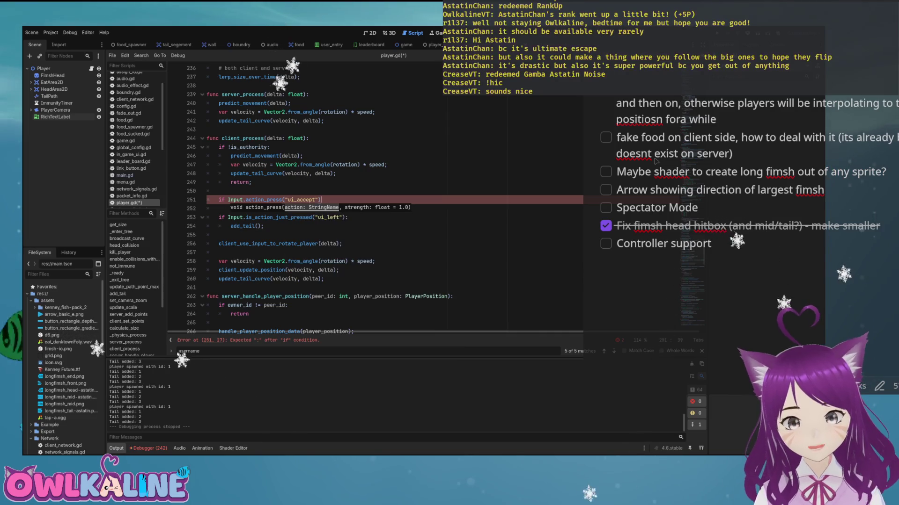
{"action": "key", "text": "ctrl+z"}
{"action": "key", "text": "ctrl+z"}
{"action": "key", "text": "ctrl+z"}
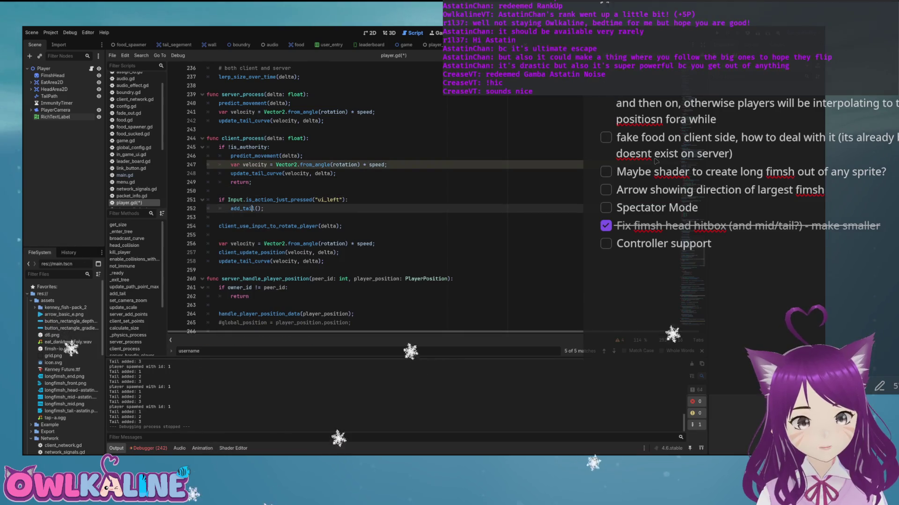
- Replace the add_tail() call under the ui_left check with 'path'
{"action": "key", "text": "ctrl+z"}
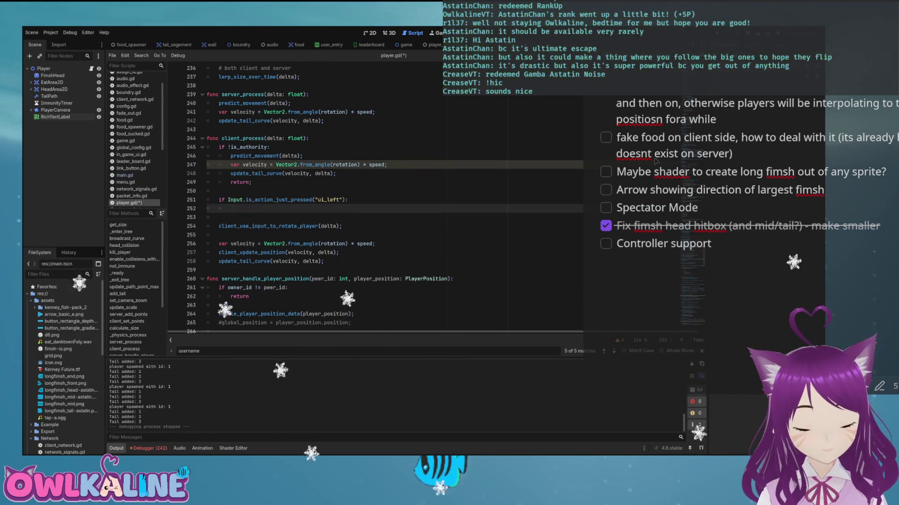
{"action": "type", "text": "poi"}
{"action": "key", "text": "BackSpace"}
{"action": "key", "text": "BackSpace"}
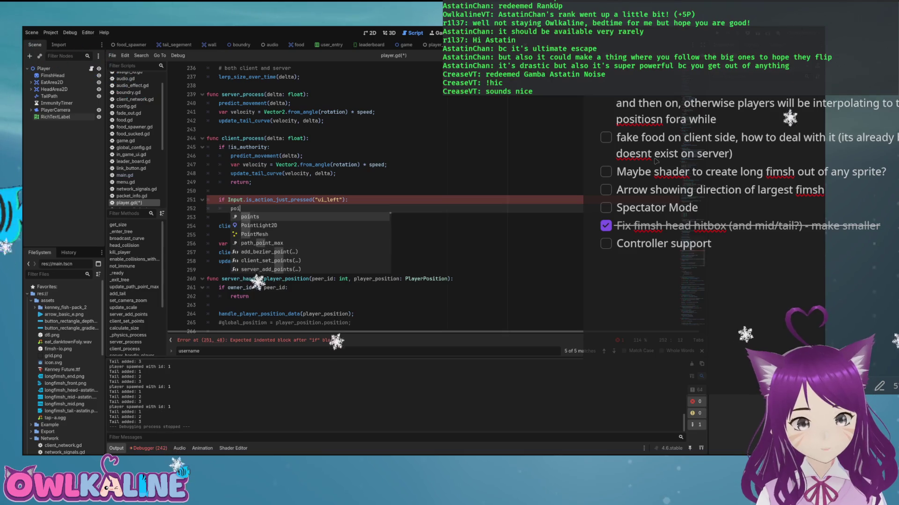
{"action": "type", "text": "a"}
{"action": "key", "text": "Return"}
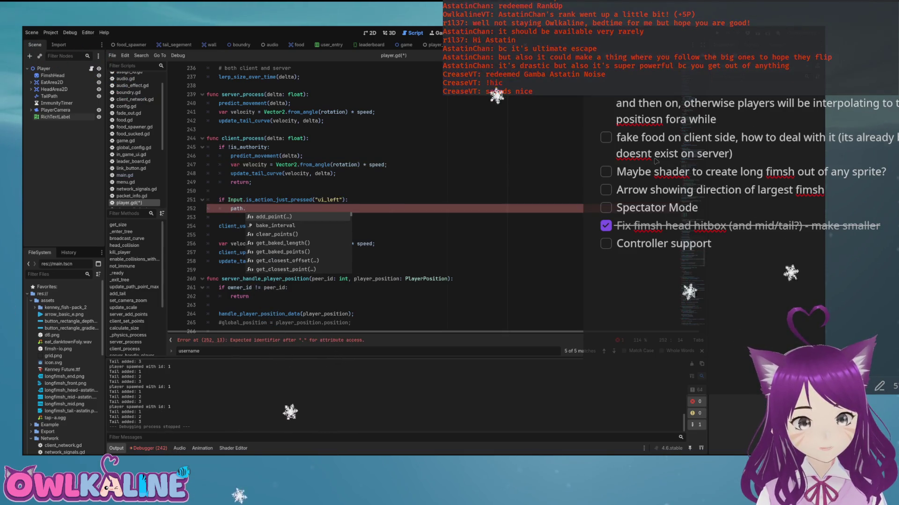
- Browse path's method suggestions, then erase the partial path reference
{"action": "key", "text": "Down"}
{"action": "key", "text": "Down"}
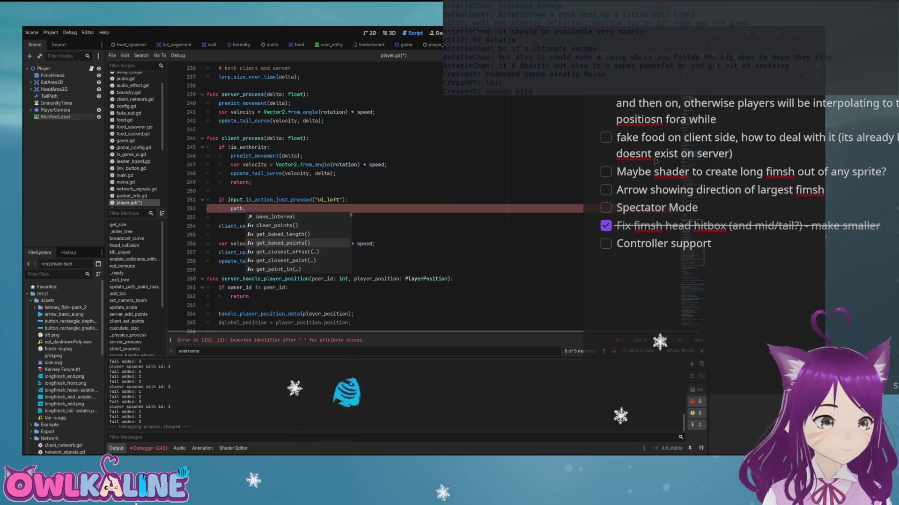
{"action": "key", "text": "Down"}
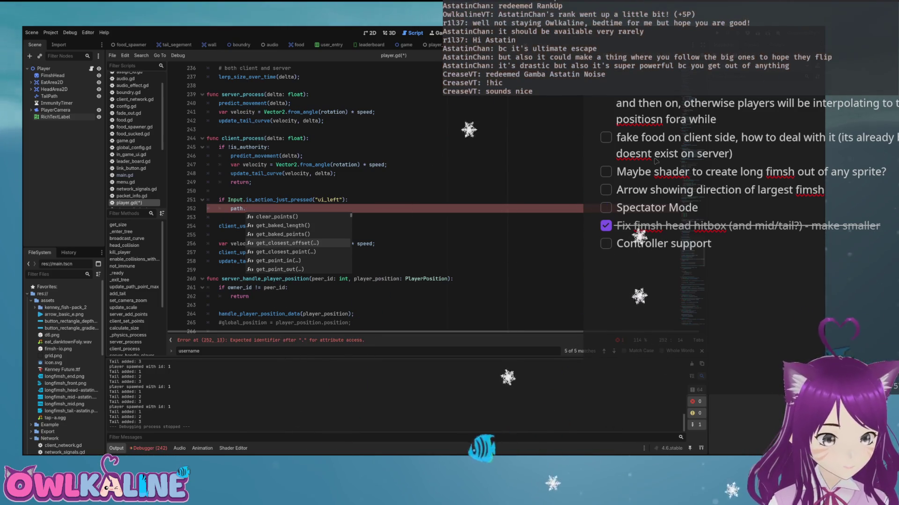
{"action": "key", "text": "Down"}
{"action": "key", "text": "Down"}
{"action": "key", "text": "Down"}
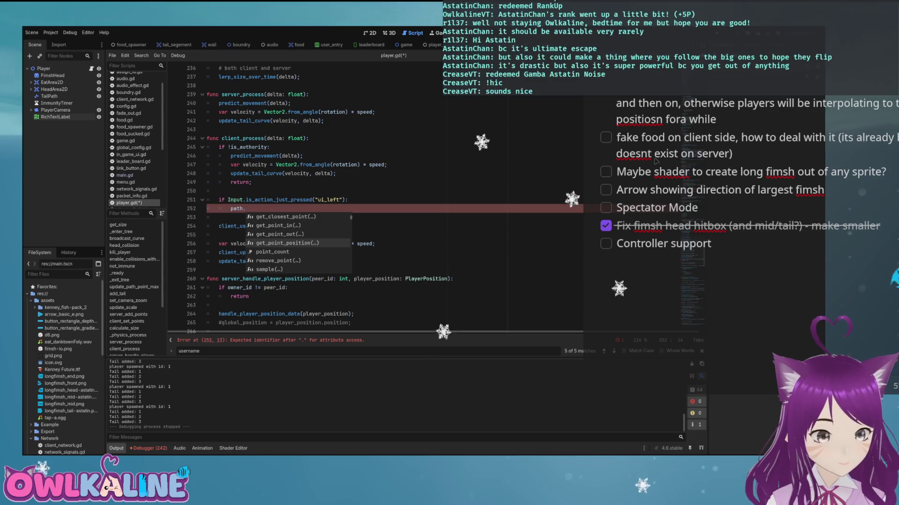
{"action": "key", "text": "Down"}
{"action": "key", "text": "Down"}
{"action": "key", "text": "Down"}
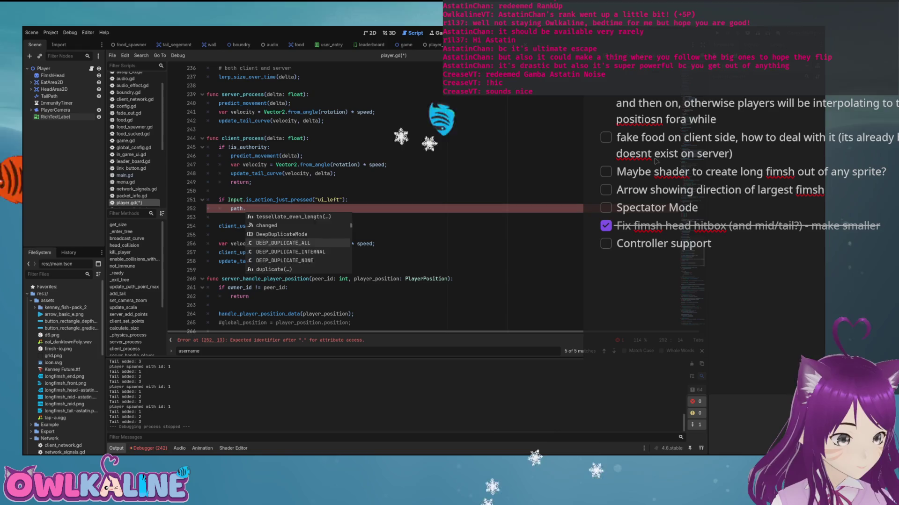
{"action": "key", "text": "Down"}
{"action": "key", "text": "Down"}
{"action": "key", "text": "Down"}
{"action": "key", "text": "Down"}
{"action": "key", "text": "Down"}
{"action": "key", "text": "Down"}
{"action": "key", "text": "Down"}
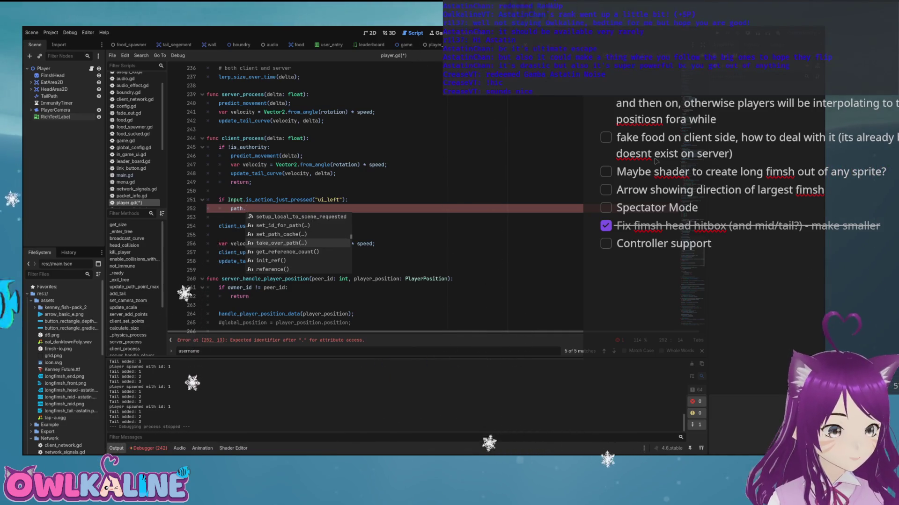
{"action": "key", "text": "Down"}
{"action": "key", "text": "Down"}
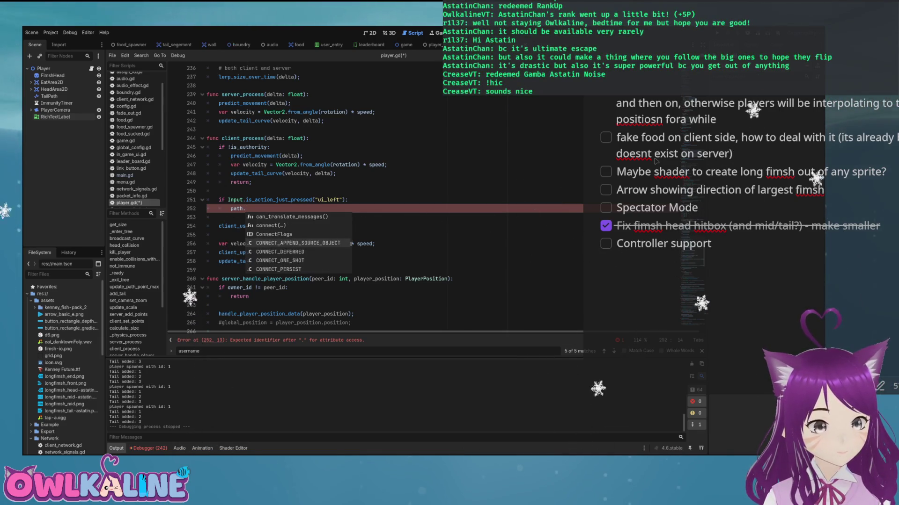
{"action": "key", "text": "Down"}
{"action": "key", "text": "Down"}
{"action": "key", "text": "Down"}
{"action": "key", "text": "BackSpace"}
{"action": "key", "text": "BackSpace"}
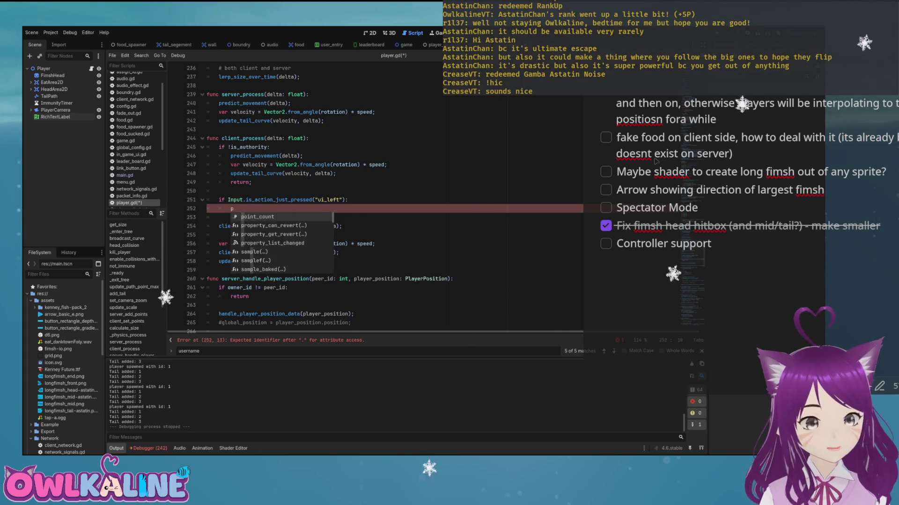
{"action": "key", "text": "BackSpace"}
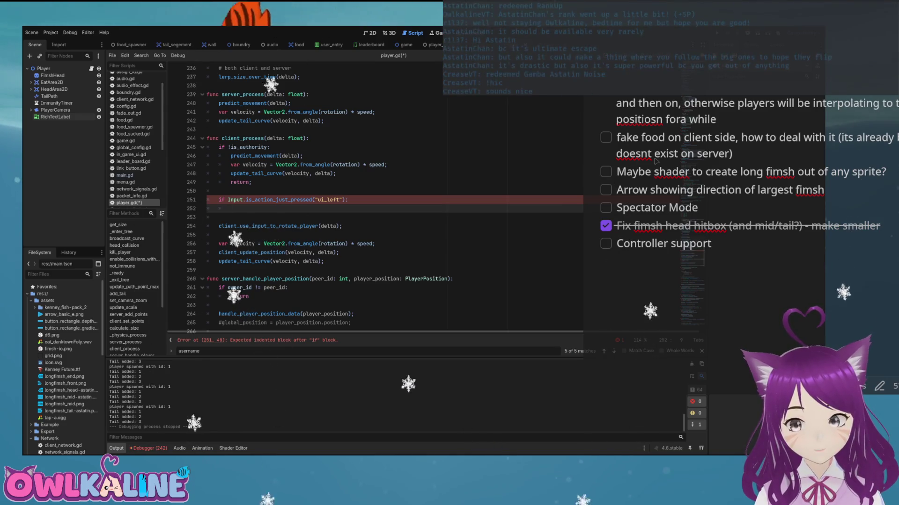
- Copy broadcast_curve's curve-filling loop and return to a new line under the ui_left check
{"action": "scroll", "coordinate": [374, 197], "scroll_direction": "up", "scroll_amount": 2}
{"action": "scroll", "coordinate": [375, 196], "scroll_direction": "up", "scroll_amount": 20}
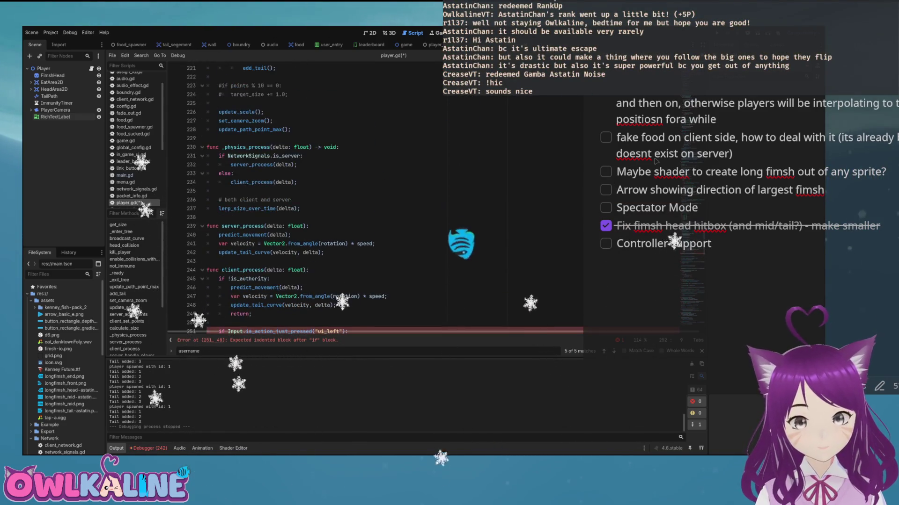
{"action": "scroll", "coordinate": [375, 197], "scroll_direction": "up", "scroll_amount": 3}
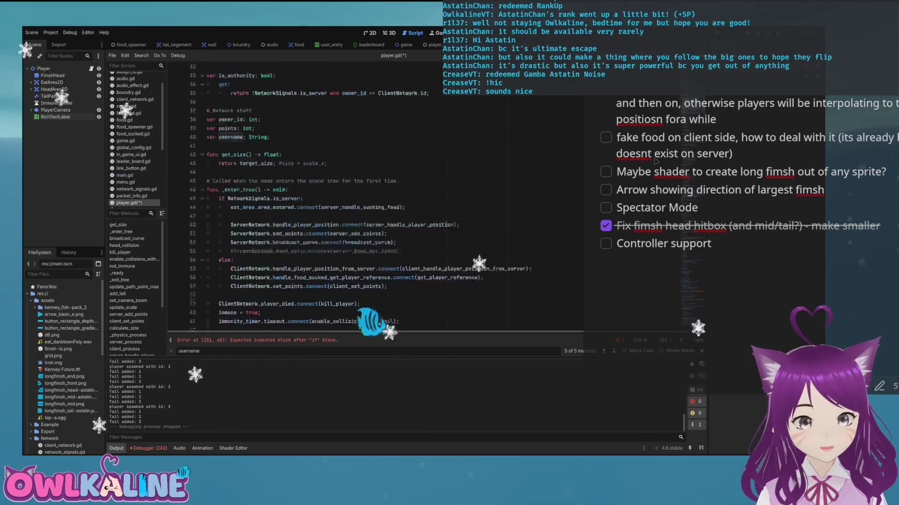
{"action": "scroll", "coordinate": [374, 197], "scroll_direction": "down", "scroll_amount": 13}
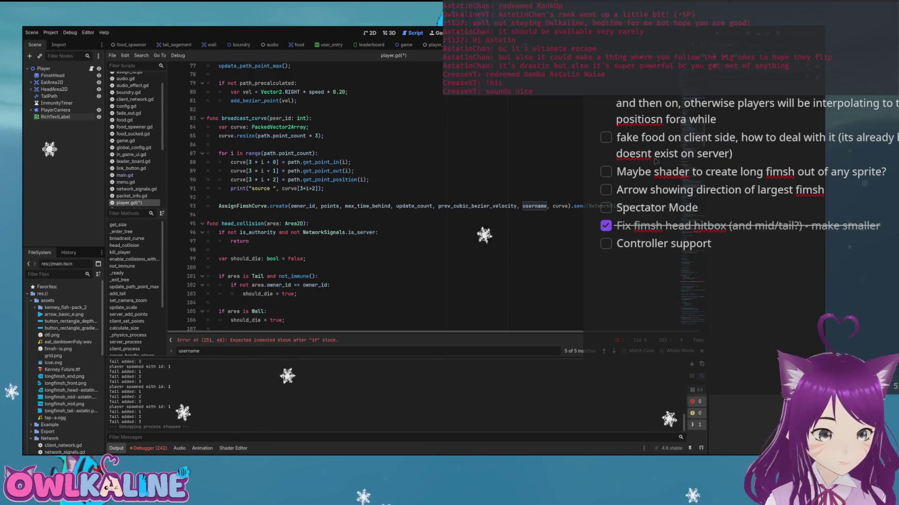
{"action": "key", "text": "shift+Up"}
{"action": "key", "text": "shift+Up"}
{"action": "key", "text": "shift+Up"}
{"action": "key", "text": "shift+Up"}
{"action": "key", "text": "ctrl+c"}
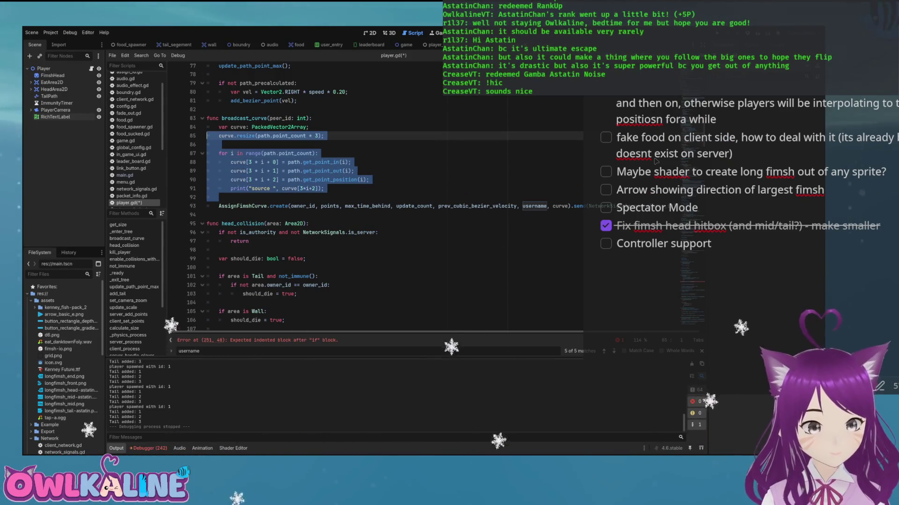
{"action": "key", "text": "Right"}
{"action": "key", "text": "Left"}
{"action": "key", "text": "shift+Up"}
{"action": "key", "text": "shift+Up"}
{"action": "key", "text": "shift+Up"}
{"action": "key", "text": "shift+Home"}
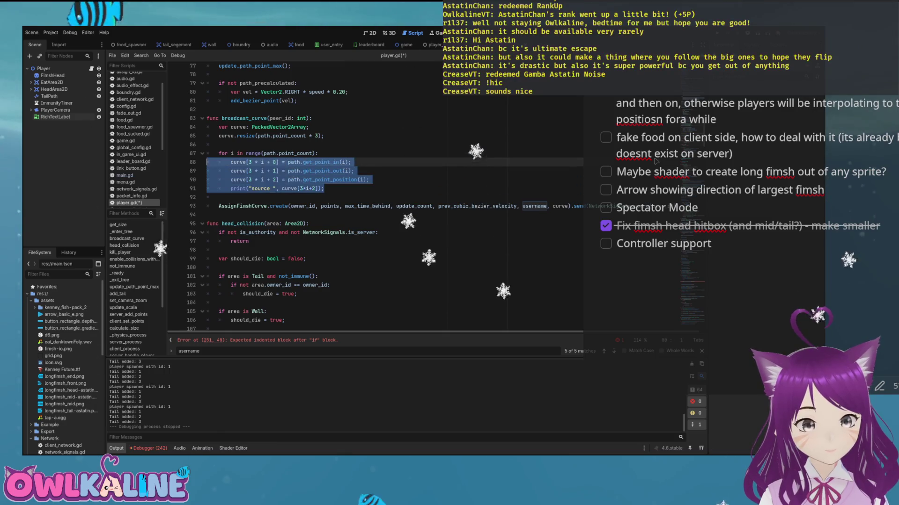
{"action": "left_click", "coordinate": [258, 340]}
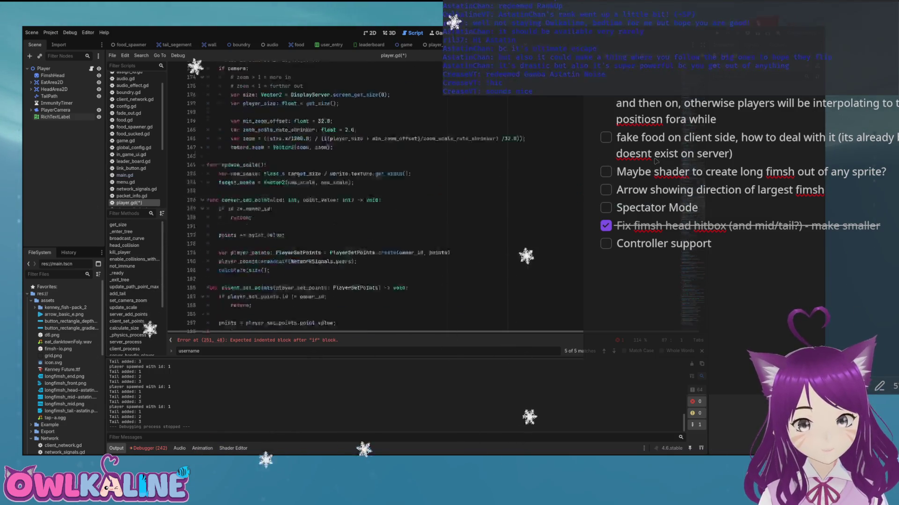
{"action": "key", "text": "Return"}
- Paste the loop under ui_left, fix its indentation, and drop the leftover print statement
{"action": "key", "text": "ctrl+v"}
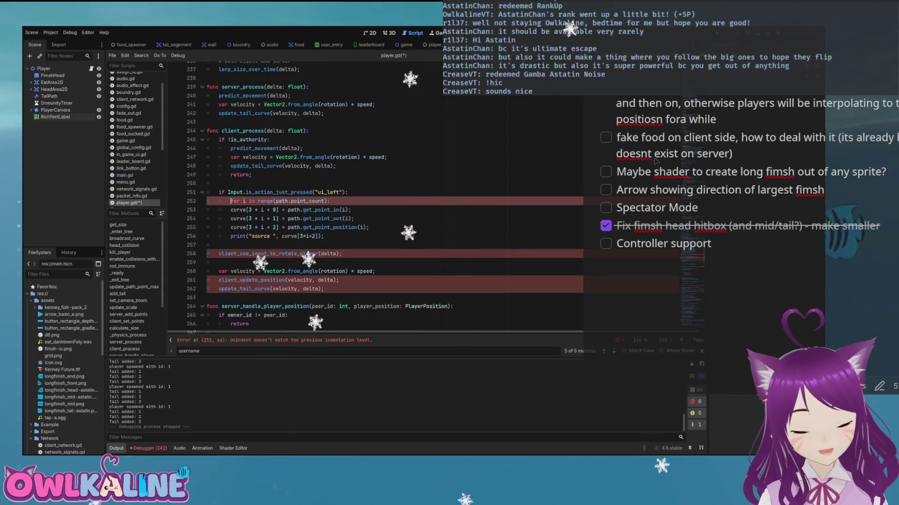
{"action": "key", "text": "BackSpace"}
{"action": "key", "text": "Down"}
{"action": "key", "text": "shift+Down"}
{"action": "key", "text": "shift+Down"}
{"action": "key", "text": "Tab"}
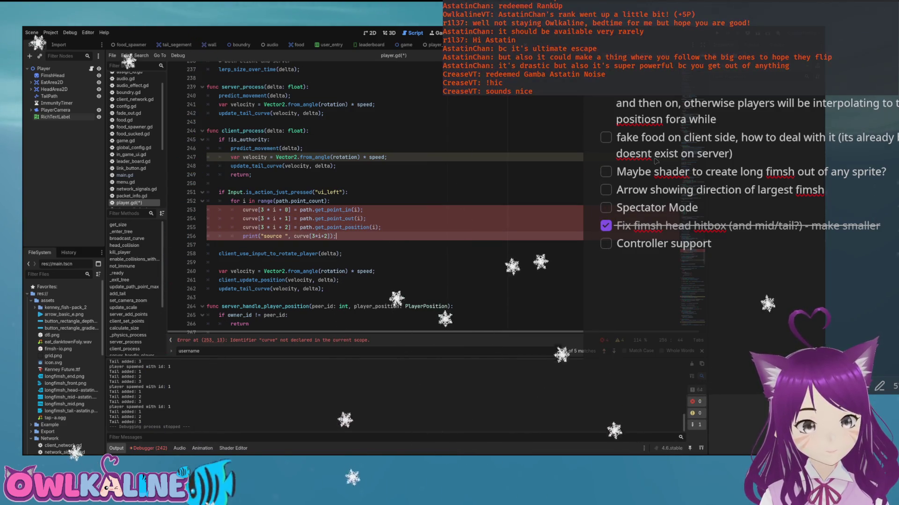
{"action": "key", "text": "shift+End"}
{"action": "key", "text": "Delete"}
{"action": "key", "text": "Tab"}
{"action": "key", "text": "BackSpace"}
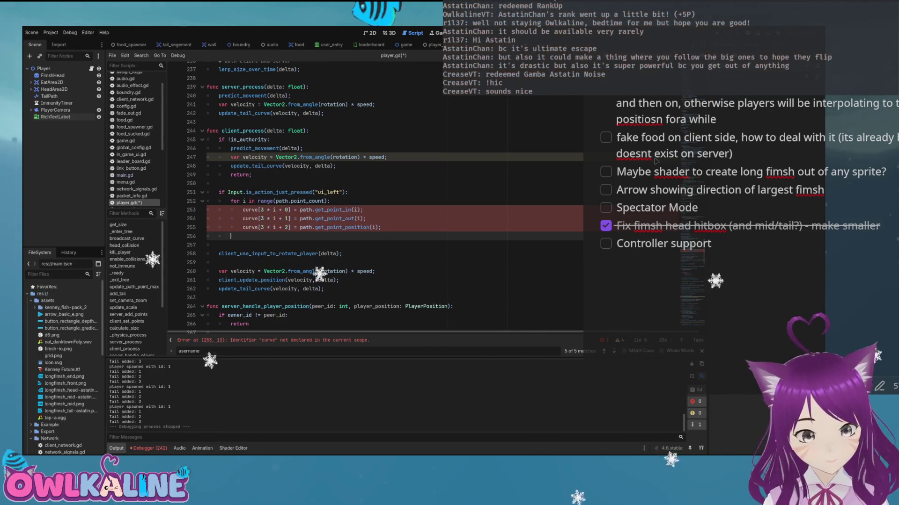
- Declare var curve: Array[Vector2]; above the loop and save player.gd
{"action": "key", "text": "Up"}
{"action": "key", "text": "Up"}
{"action": "key", "text": "Up"}
{"action": "key", "text": "End"}
{"action": "key", "text": "Return"}
{"action": "type", "text": "va"}
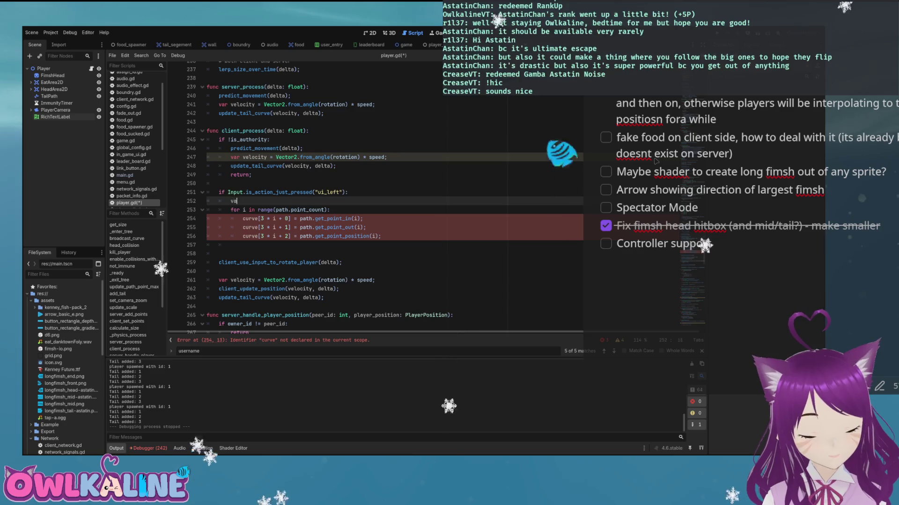
{"action": "type", "text": "r curve: Arry"}
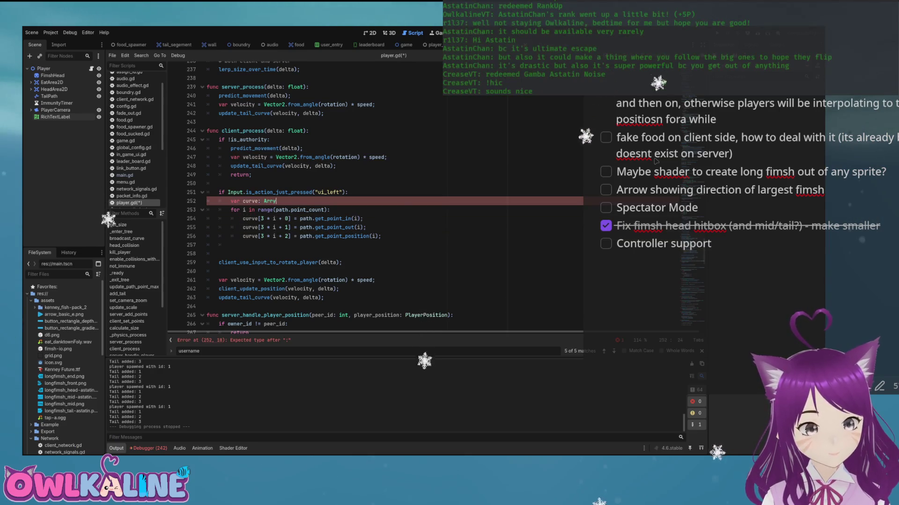
{"action": "key", "text": "BackSpace"}
{"action": "type", "text": "ay[Vector2"}
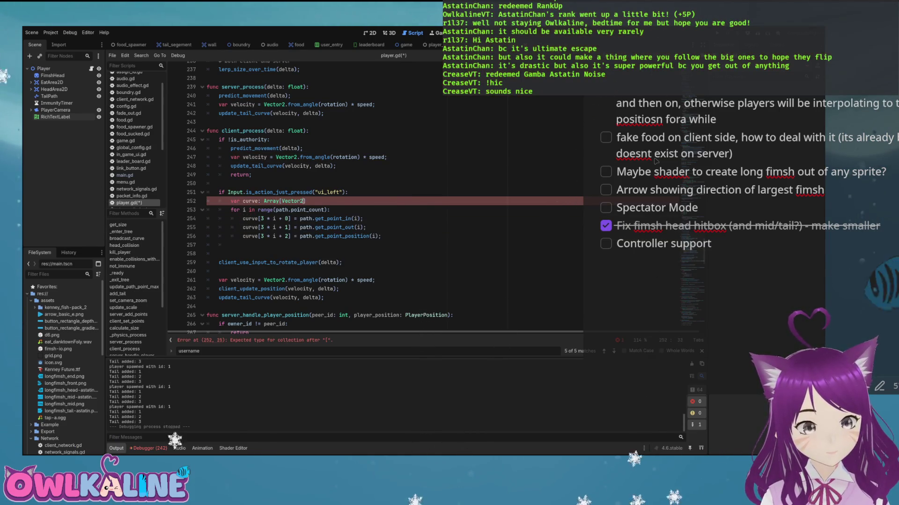
{"action": "type", "text": "];"}
{"action": "key", "text": "ctrl+s"}
{"action": "left_click", "coordinate": [374, 157]}
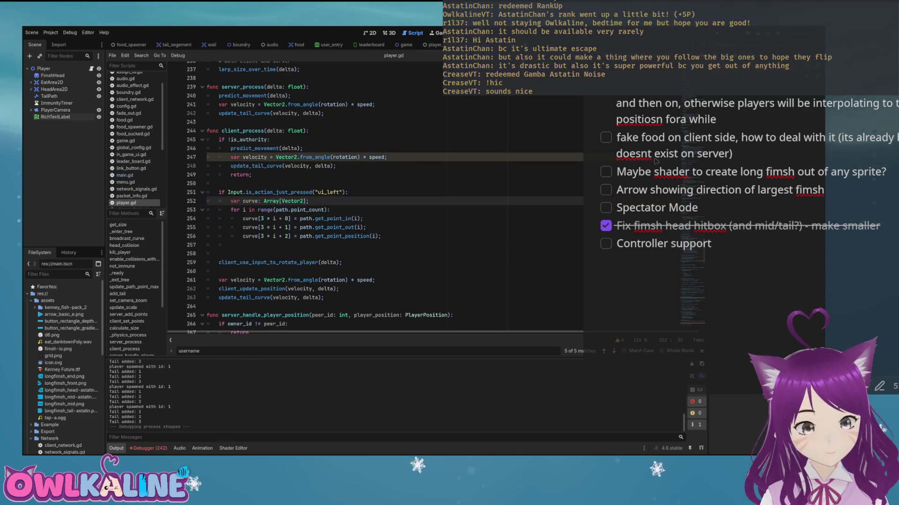
- Add curve.reverse() on a new line after the copying loop
{"action": "key", "text": "Down"}
{"action": "key", "text": "Down"}
{"action": "key", "text": "Down"}
{"action": "key", "text": "Return"}
{"action": "key", "text": "Return"}
{"action": "key", "text": "Up"}
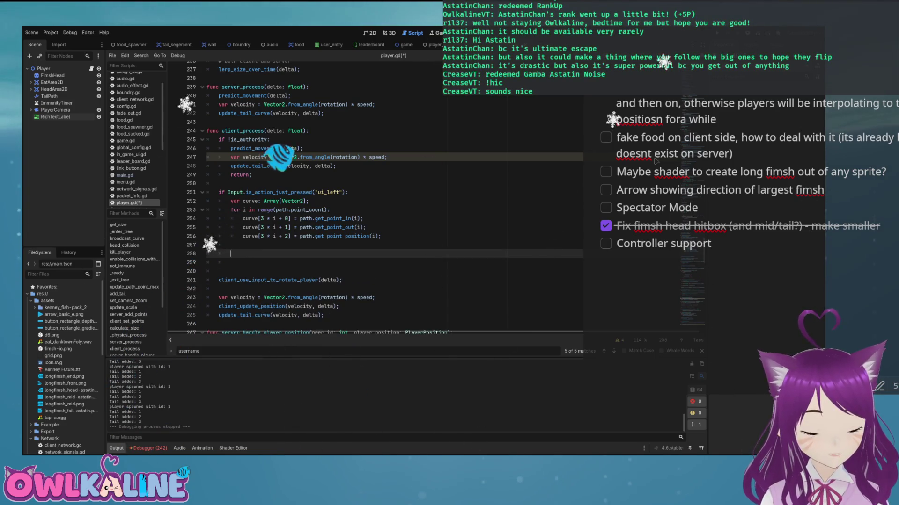
{"action": "type", "text": "for i"}
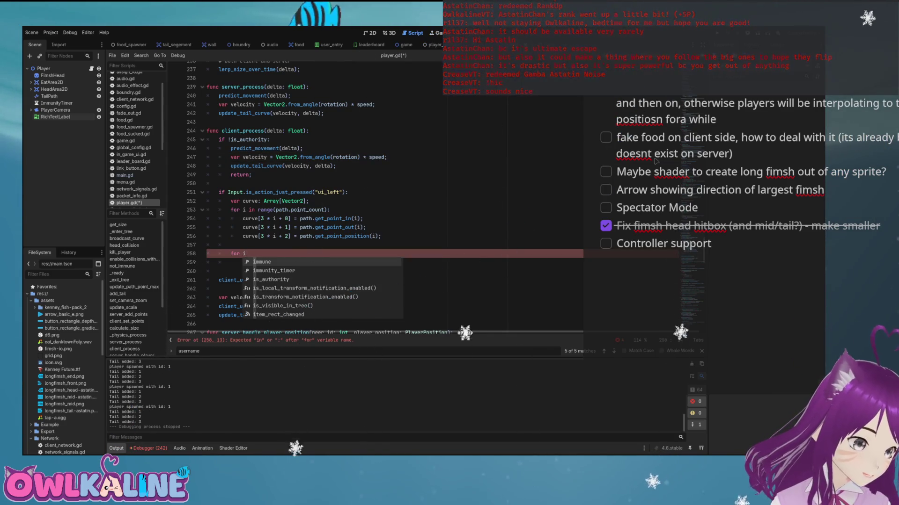
{"action": "key", "text": "BackSpace"}
{"action": "key", "text": "BackSpace"}
{"action": "key", "text": "BackSpace"}
{"action": "type", "text": "cu"}
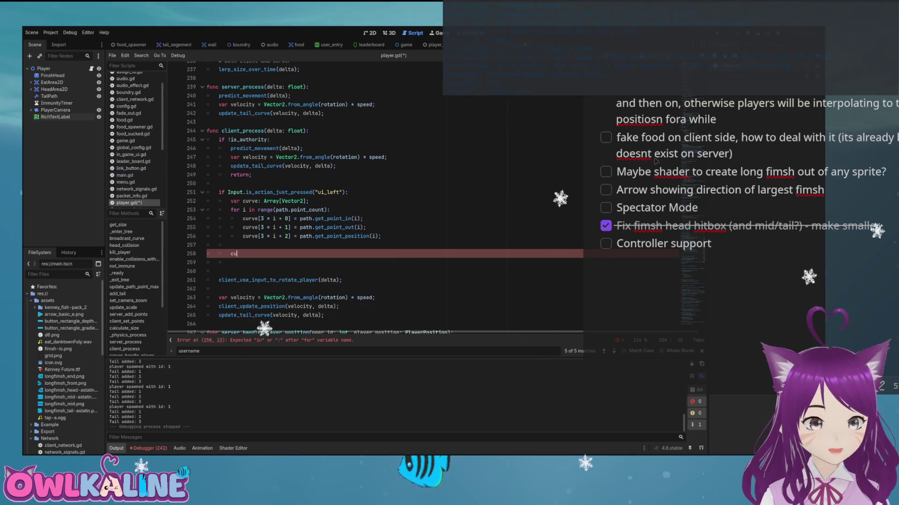
{"action": "type", "text": "rve."}
{"action": "key", "text": "Down"}
{"action": "key", "text": "Down"}
{"action": "key", "text": "Down"}
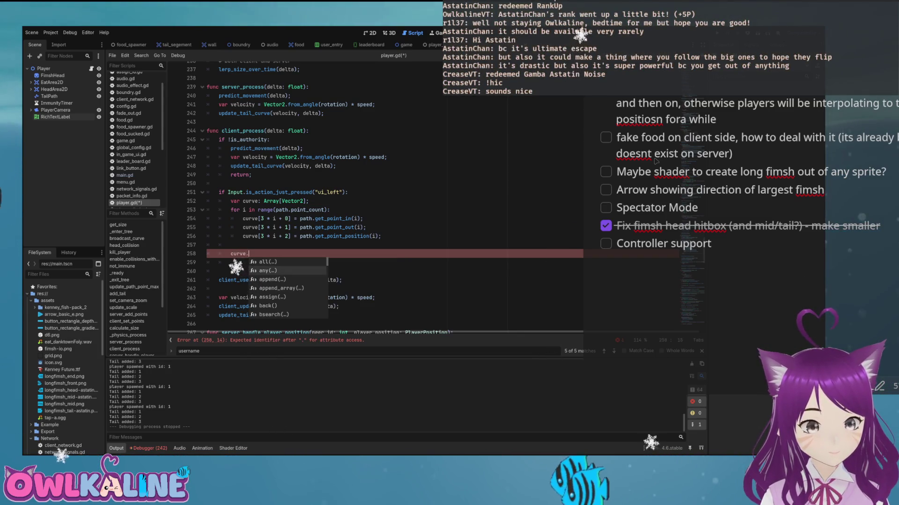
{"action": "key", "text": "Down"}
{"action": "key", "text": "Down"}
{"action": "key", "text": "Down"}
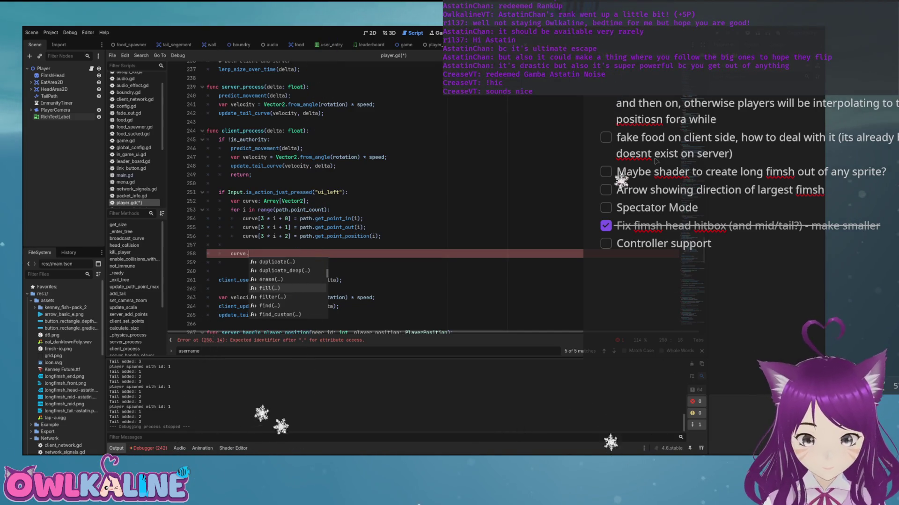
{"action": "key", "text": "Down"}
{"action": "key", "text": "Down"}
{"action": "key", "text": "Down"}
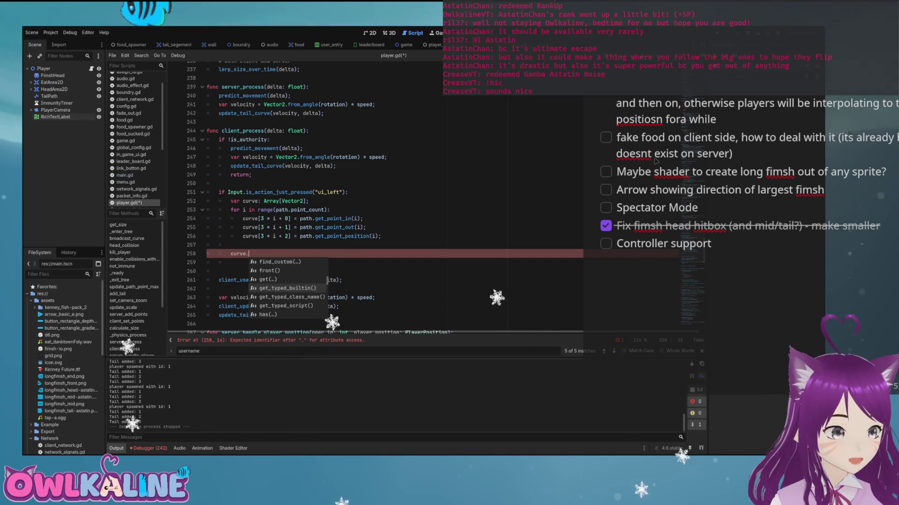
{"action": "key", "text": "Down"}
{"action": "key", "text": "Down"}
{"action": "key", "text": "Down"}
{"action": "key", "text": "Down"}
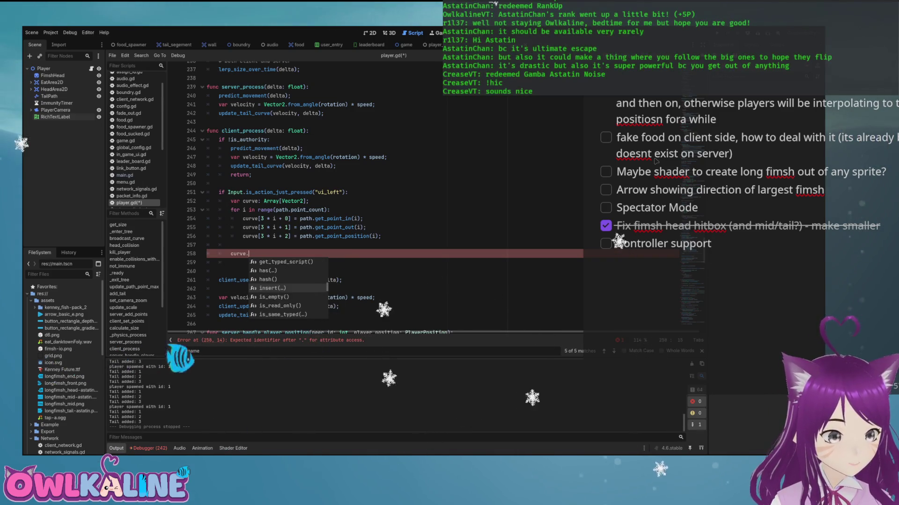
{"action": "key", "text": "Down"}
{"action": "key", "text": "Down"}
{"action": "key", "text": "Down"}
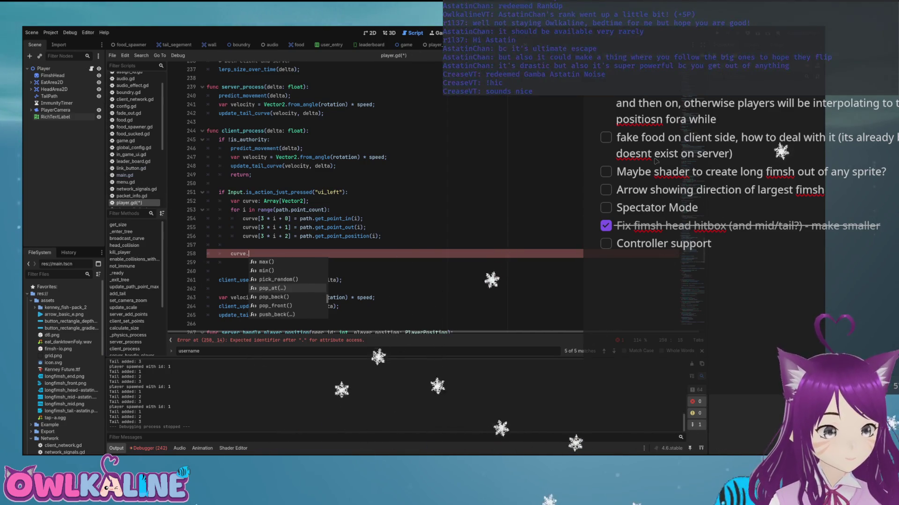
{"action": "key", "text": "Down"}
{"action": "key", "text": "Down"}
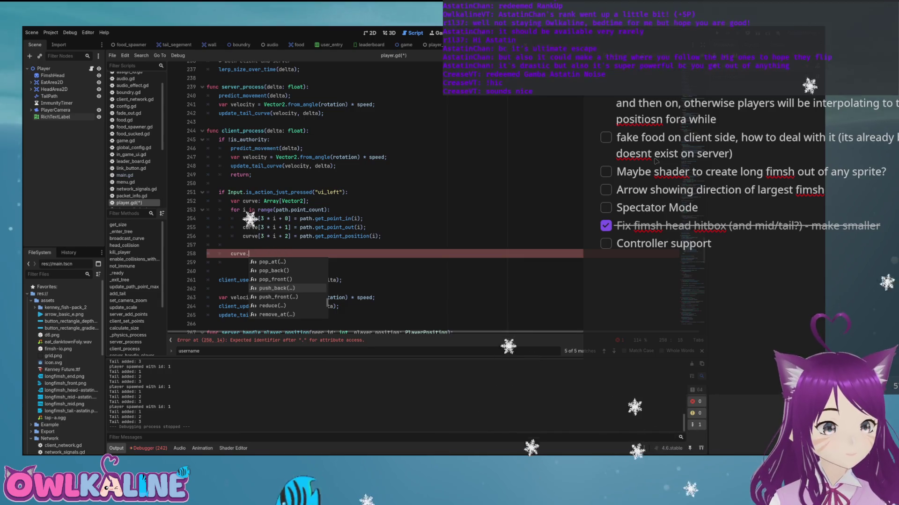
{"action": "key", "text": "Down"}
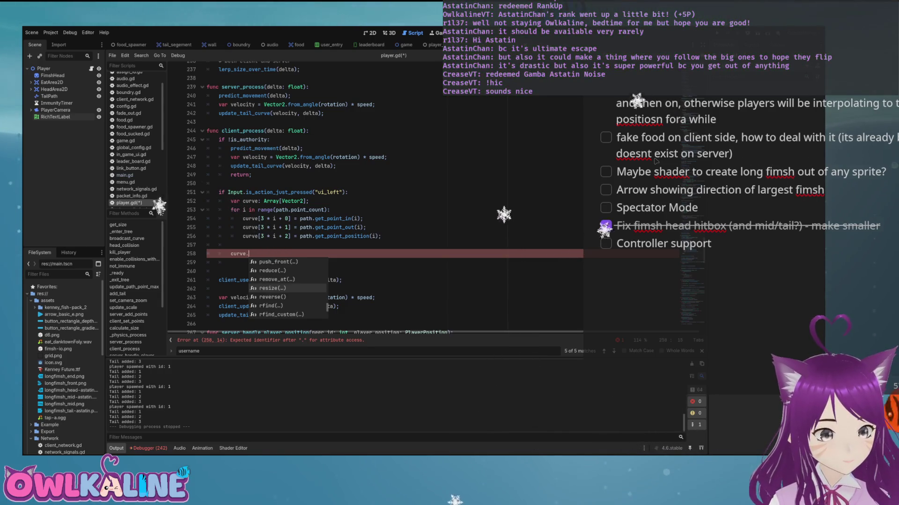
{"action": "key", "text": "Return"}
{"action": "key", "text": "Return"}
- Loop over path's points calling path.set_point_position(i, curve[3 * i + 2])
{"action": "type", "text": "for i in "}
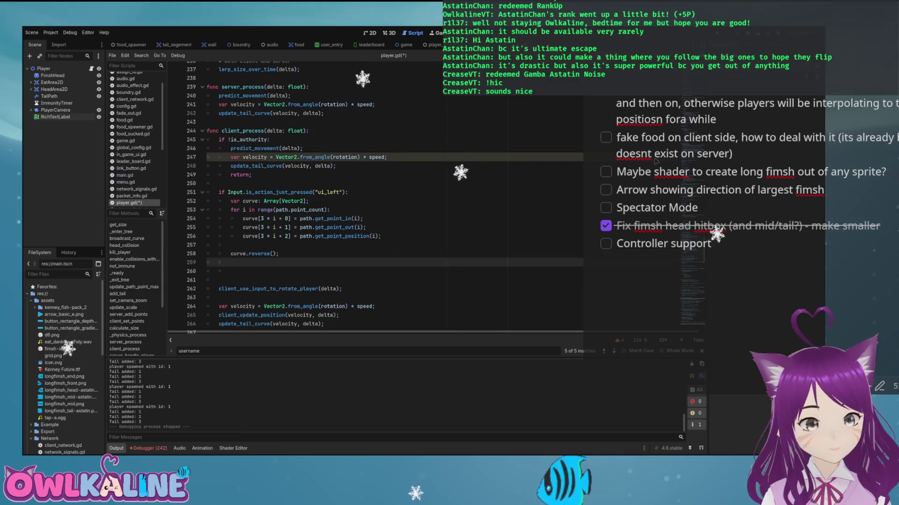
{"action": "type", "text": "range"}
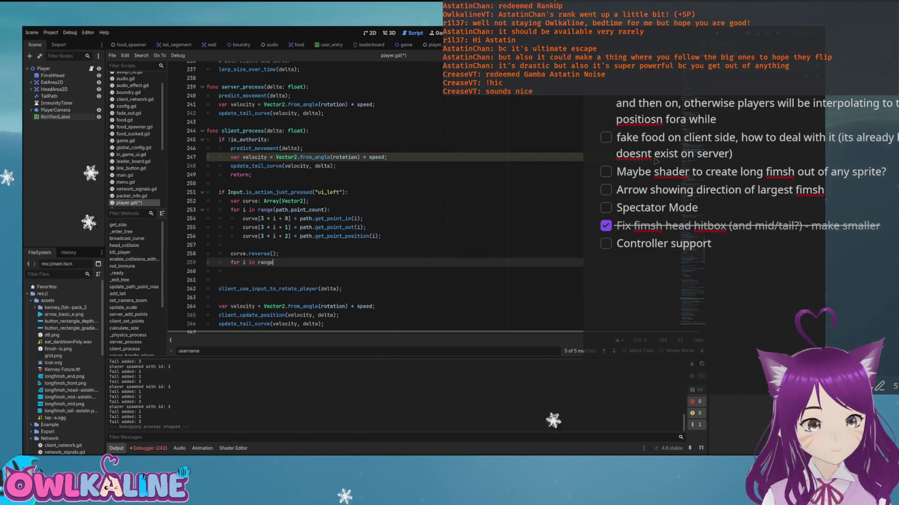
{"action": "type", "text": "h,popath.point_count)"}
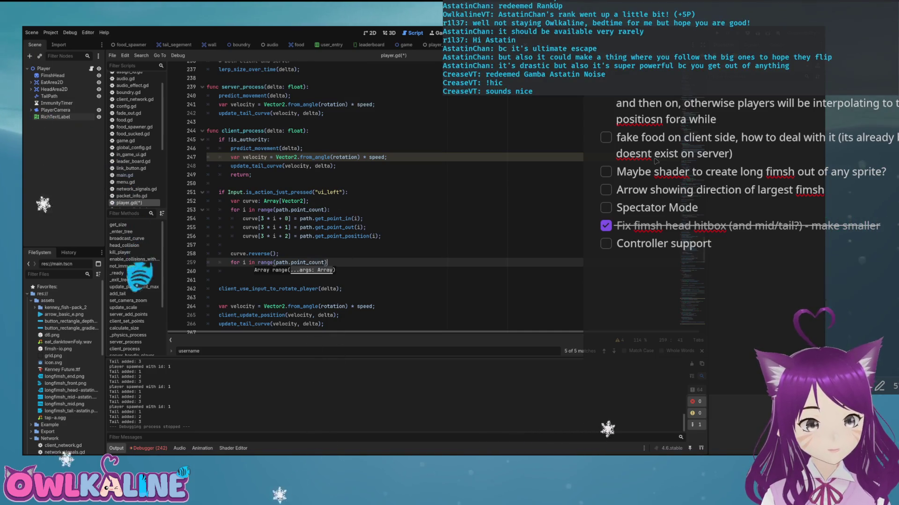
{"action": "key", "text": "Return"}
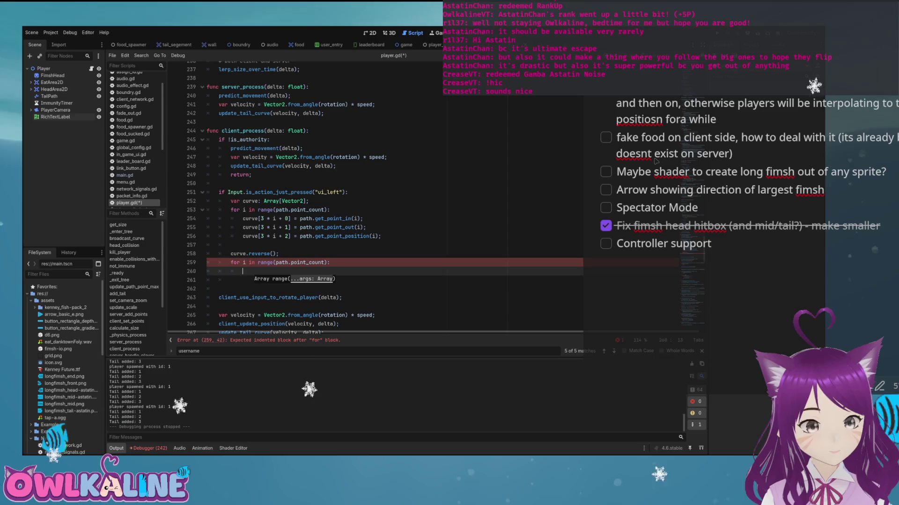
{"action": "type", "text": "path."}
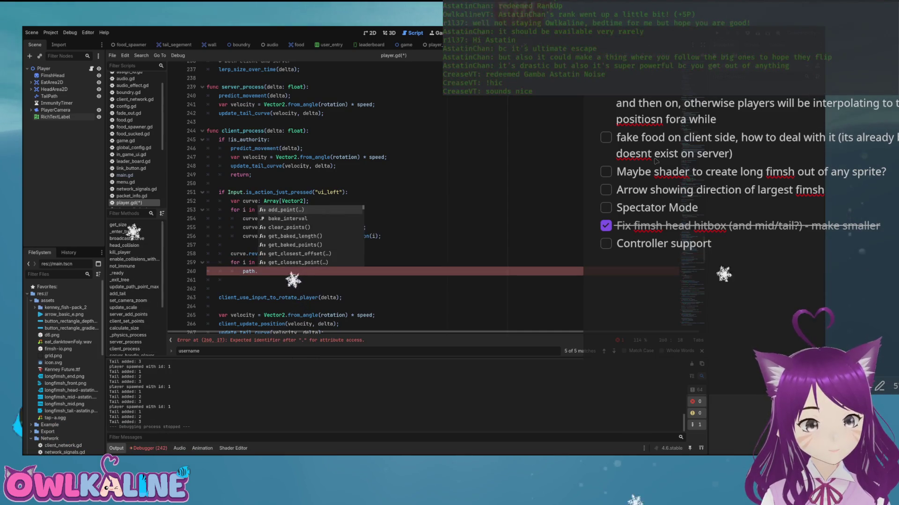
{"action": "type", "text": "set"}
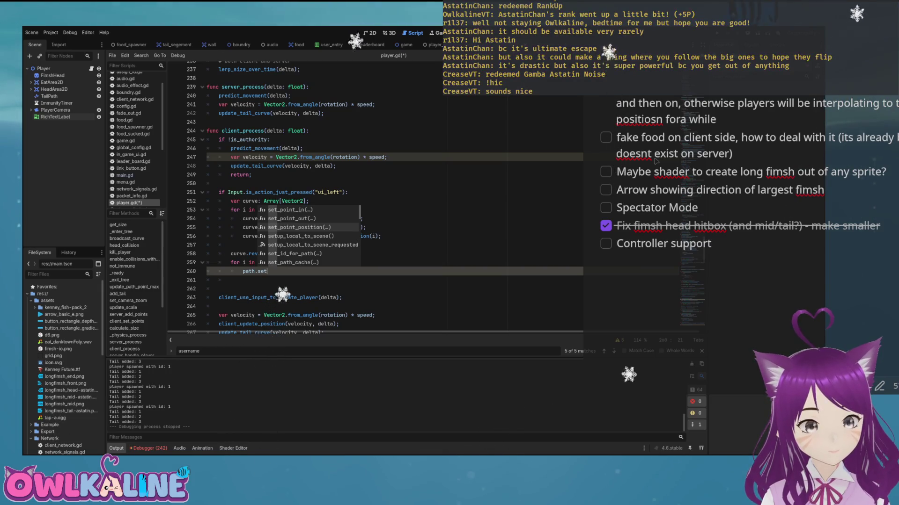
{"action": "key", "text": "Down"}
{"action": "key", "text": "Down"}
{"action": "key", "text": "Return"}
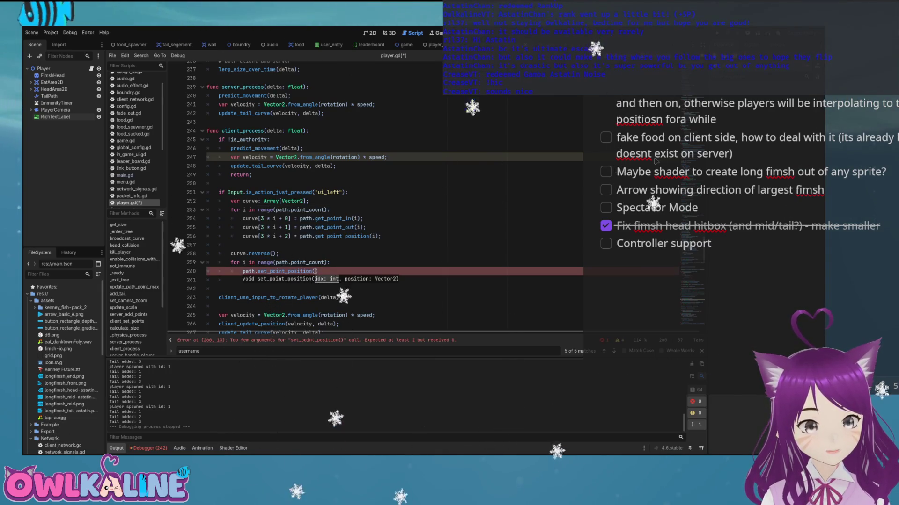
{"action": "type", "text": "i, "}
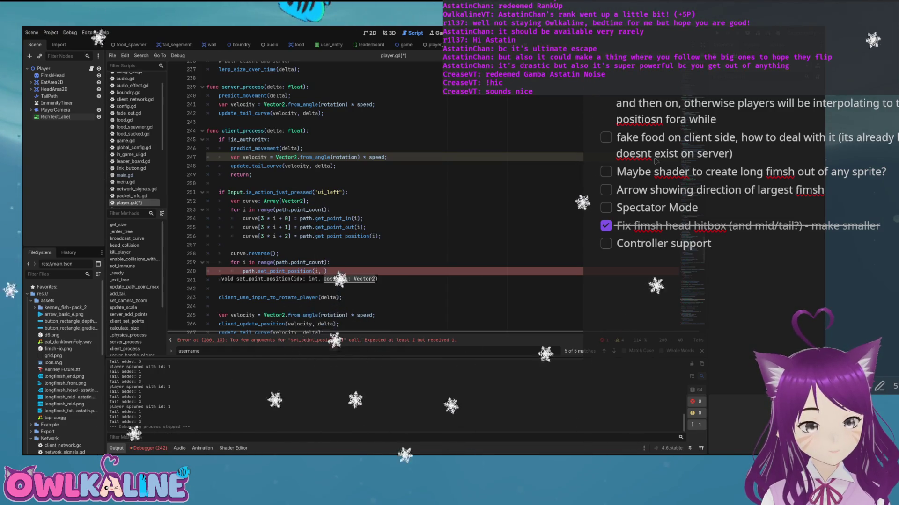
{"action": "type", "text": "curve[3"}
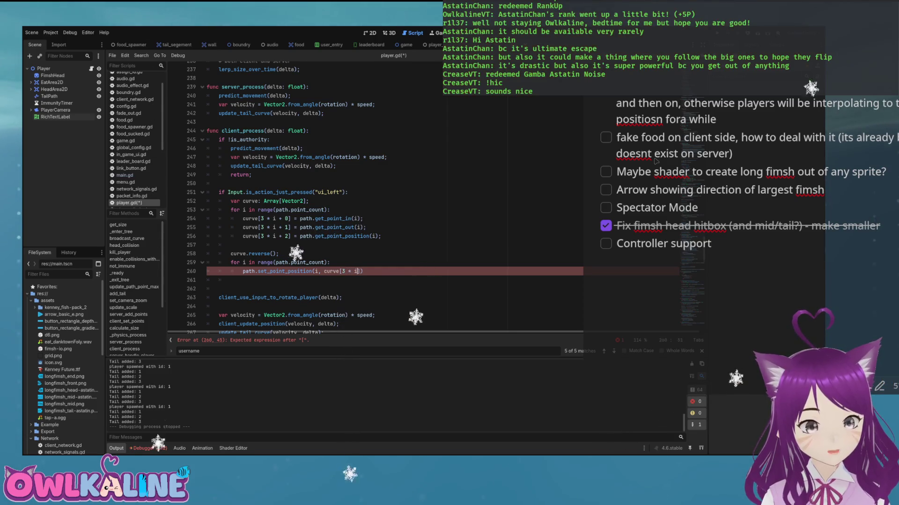
{"action": "type", "text": " * i "}
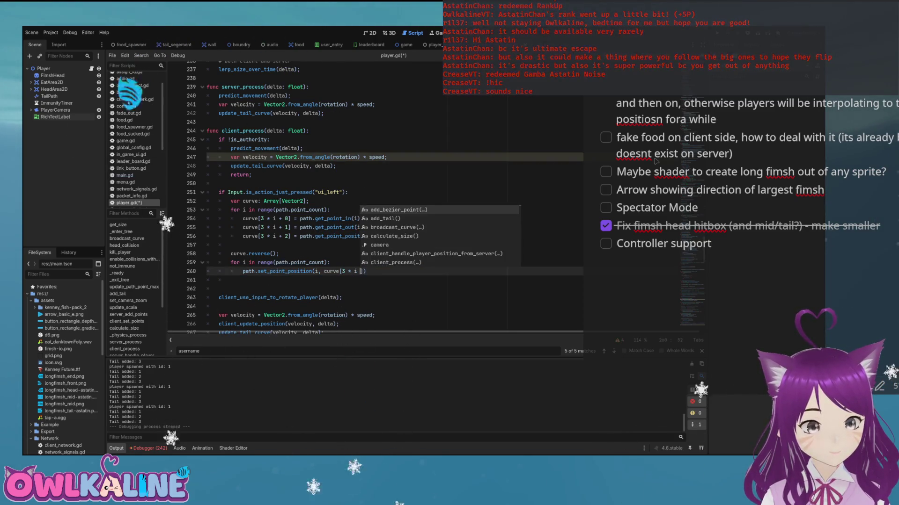
{"action": "type", "text": "+ 2"}
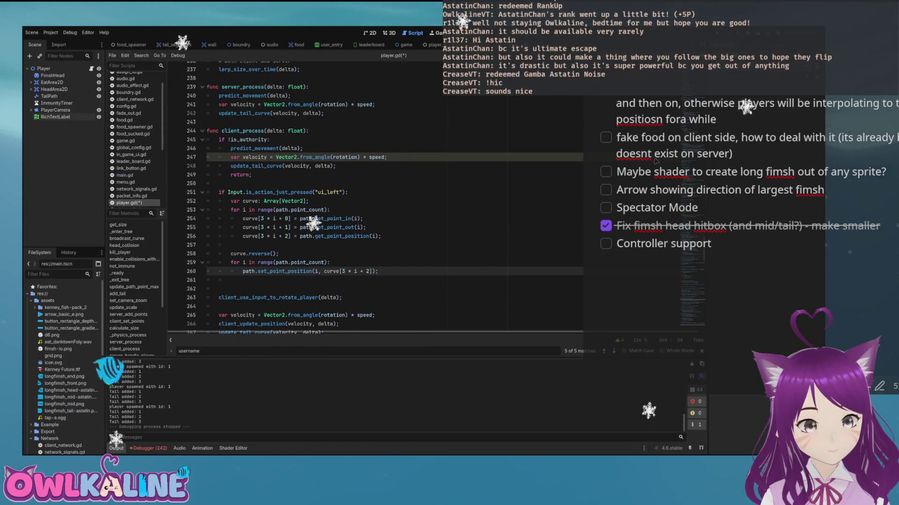
- Duplicate the set_point_position line and turn the copy into set_point_in
{"action": "key", "text": "ctrl+shift+d"}
{"action": "key", "text": "Return"}
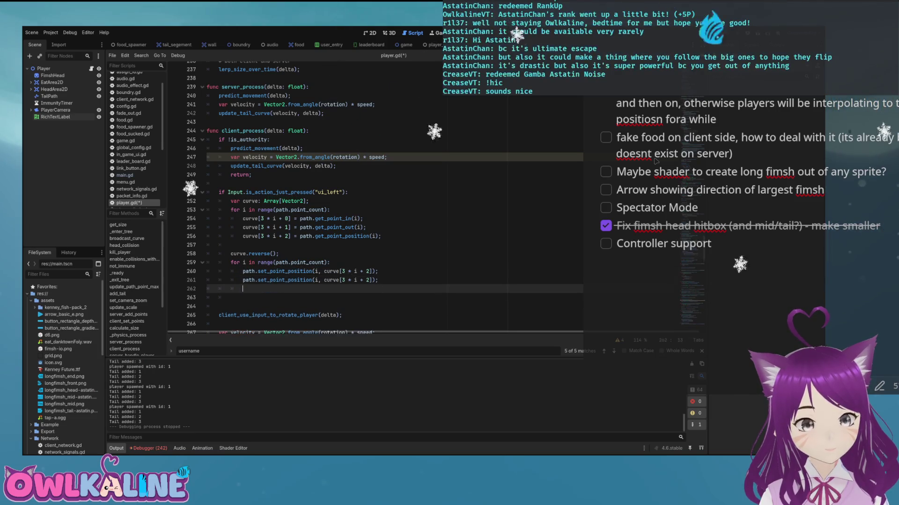
{"action": "key", "text": "Up"}
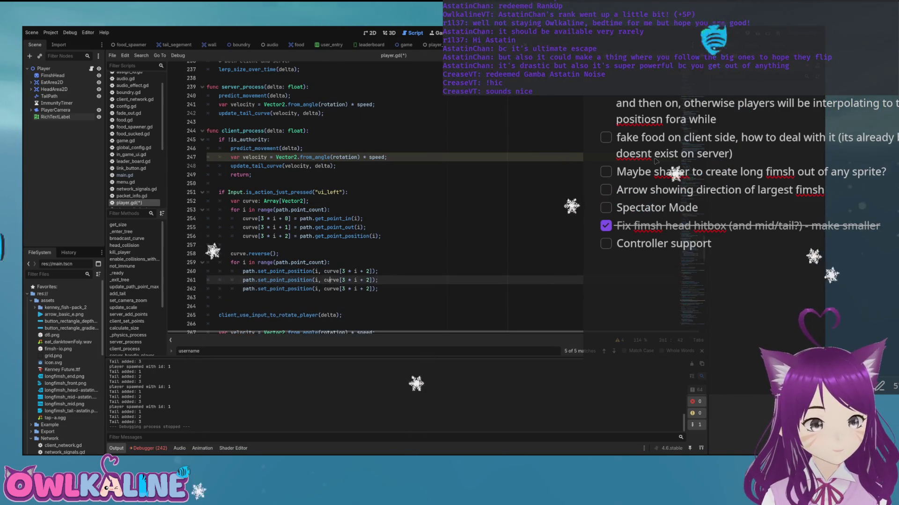
{"action": "key", "text": "Left"}
{"action": "key", "text": "Left"}
{"action": "key", "text": "Left"}
{"action": "key", "text": "Left"}
{"action": "key", "text": "Left"}
{"action": "key", "text": "BackSpace"}
{"action": "key", "text": "BackSpace"}
{"action": "key", "text": "BackSpace"}
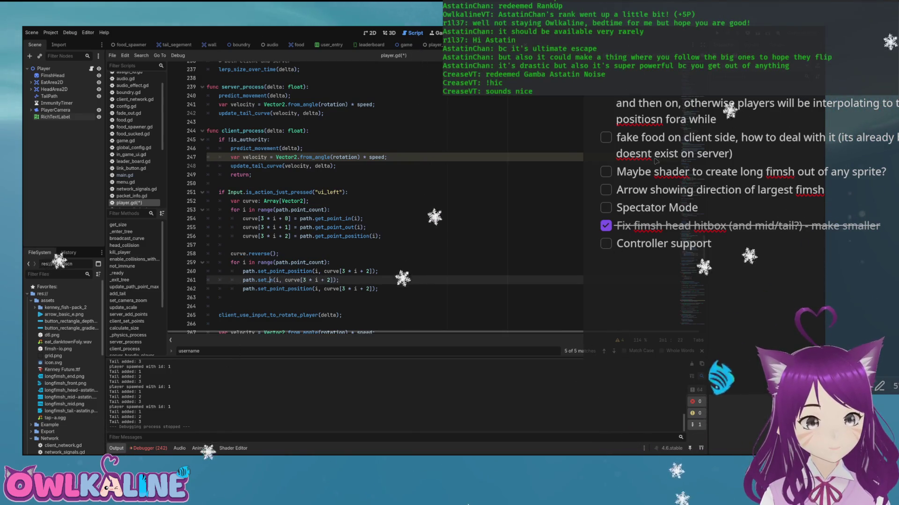
{"action": "key", "text": "ctrl+space"}
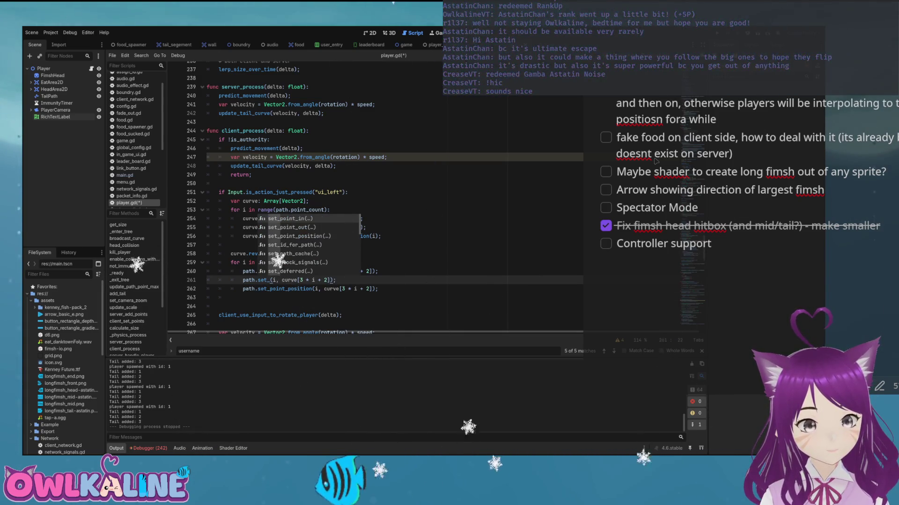
{"action": "key", "text": "Return"}
{"action": "key", "text": "Escape"}
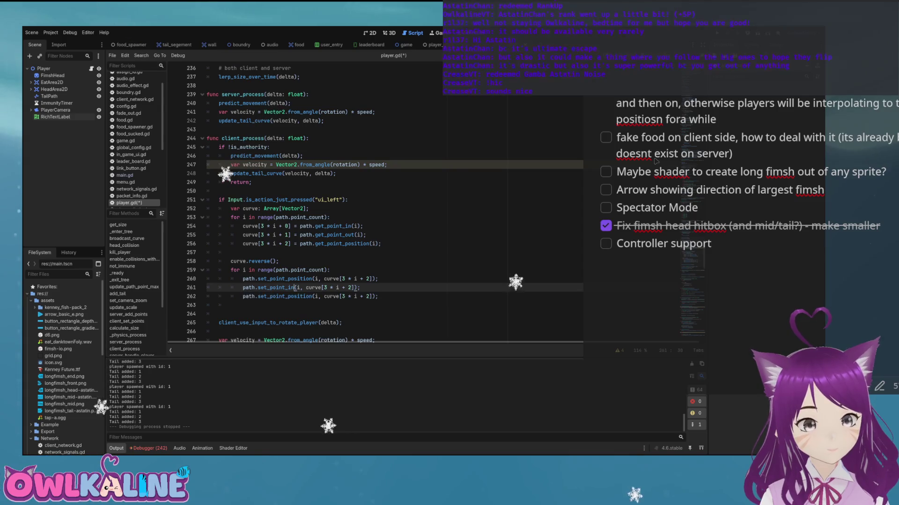
- Make line 262 set_point_out, use indices curve[3 * i + 1] and curve[3 * i + 0], and save
{"action": "key", "text": "Down"}
{"action": "key", "text": "Delete"}
{"action": "key", "text": "Delete"}
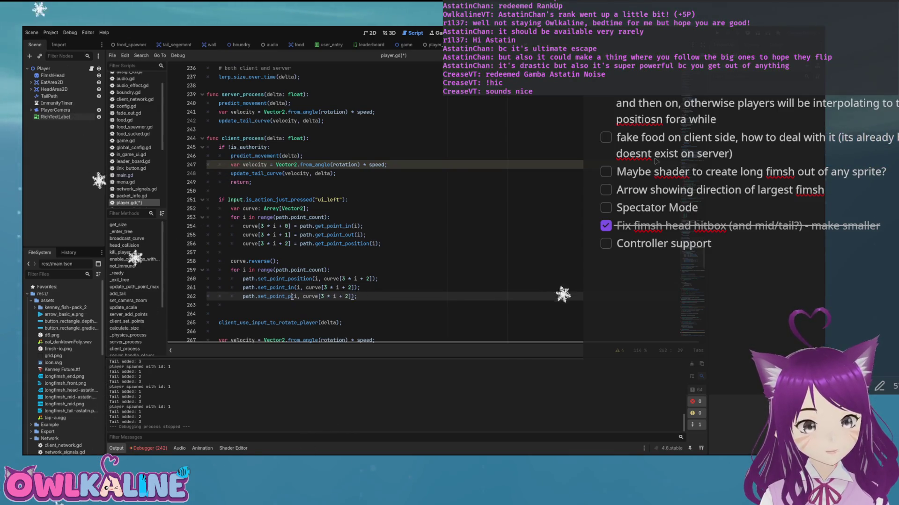
{"action": "key", "text": "Up"}
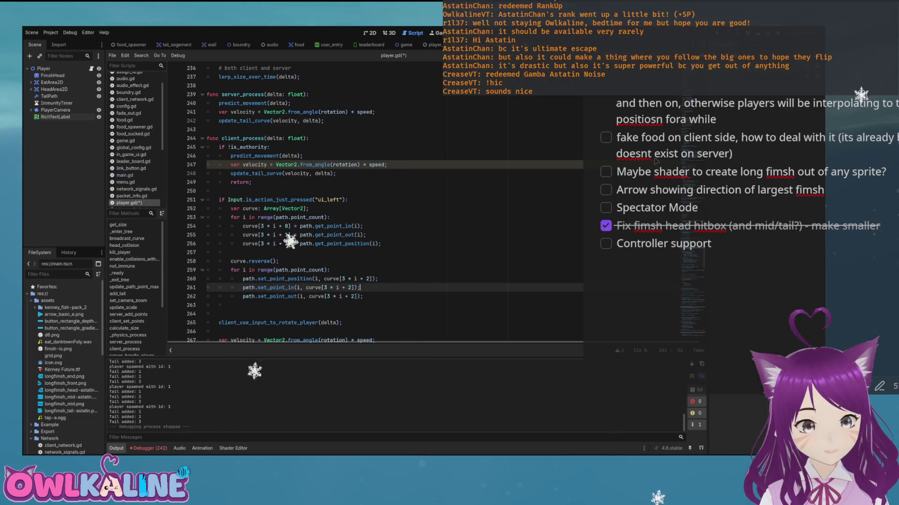
{"action": "key", "text": "Delete"}
{"action": "type", "text": "1"}
{"action": "key", "text": "Down"}
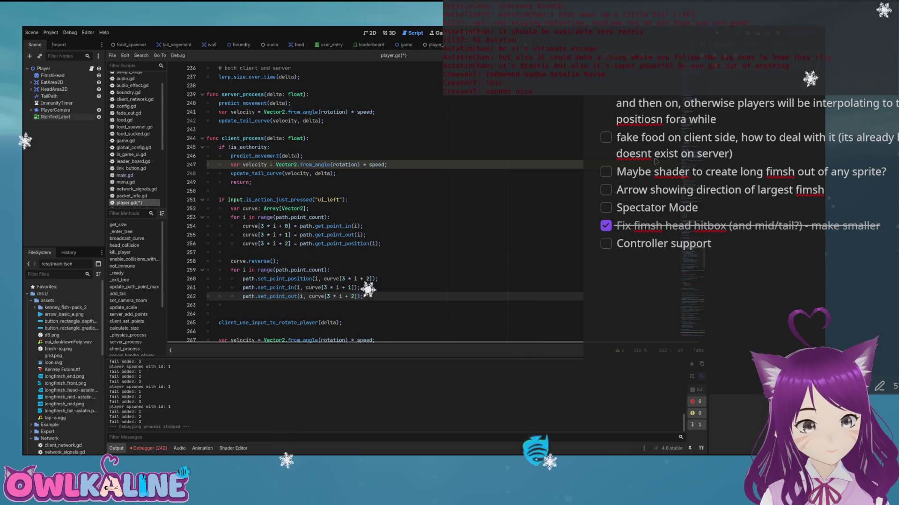
{"action": "key", "text": "Delete"}
{"action": "type", "text": "0"}
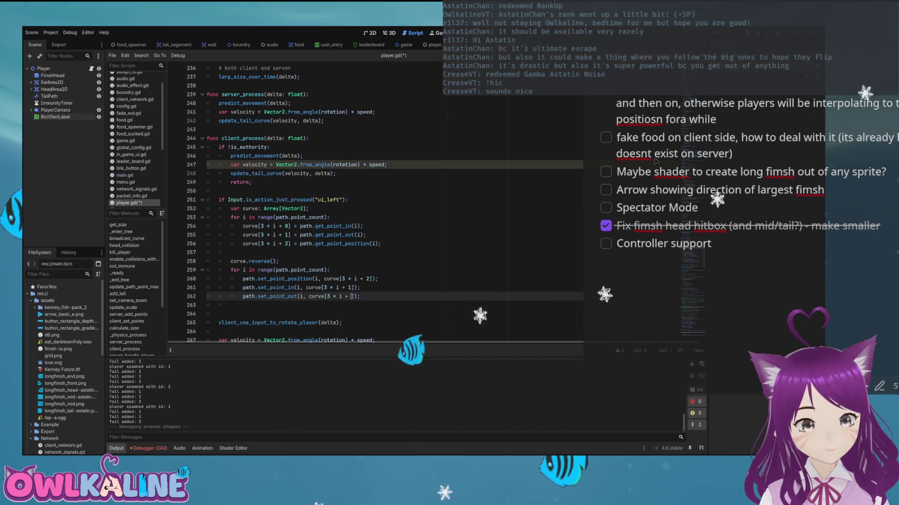
{"action": "key", "text": "ctrl+s"}
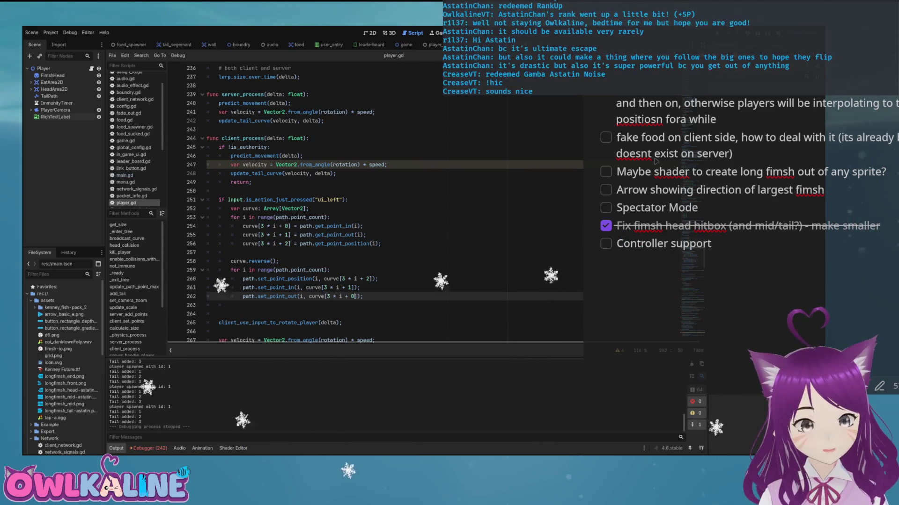
{"action": "key", "text": "Up"}
{"action": "key", "text": "Up"}
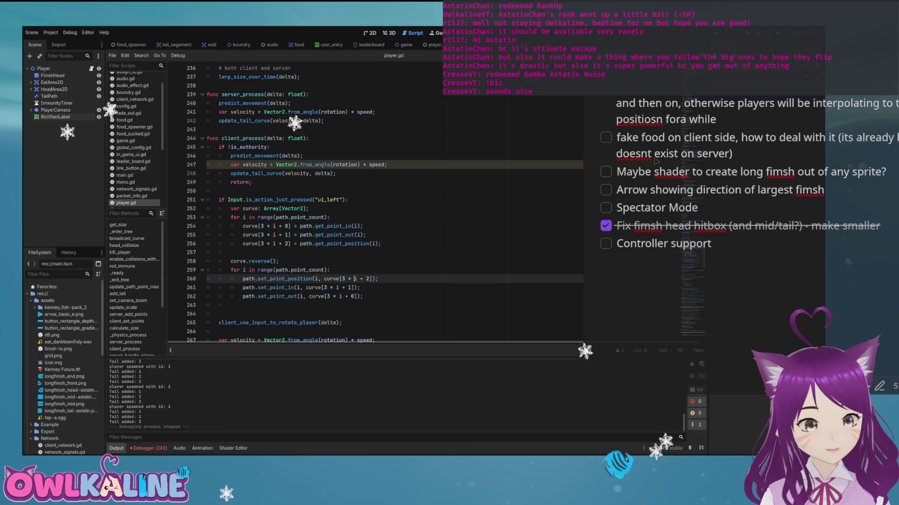
{"action": "scroll", "coordinate": [393, 201], "scroll_direction": "down", "scroll_amount": 2}
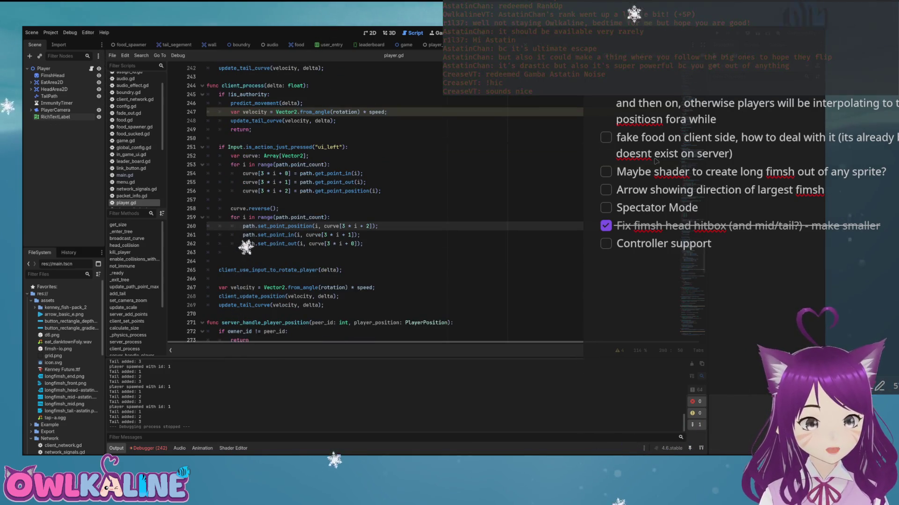
- Run the game as a client to test the reversed tail, hitting an Array[Vector2] index error
{"action": "left_click", "coordinate": [231, 253]}
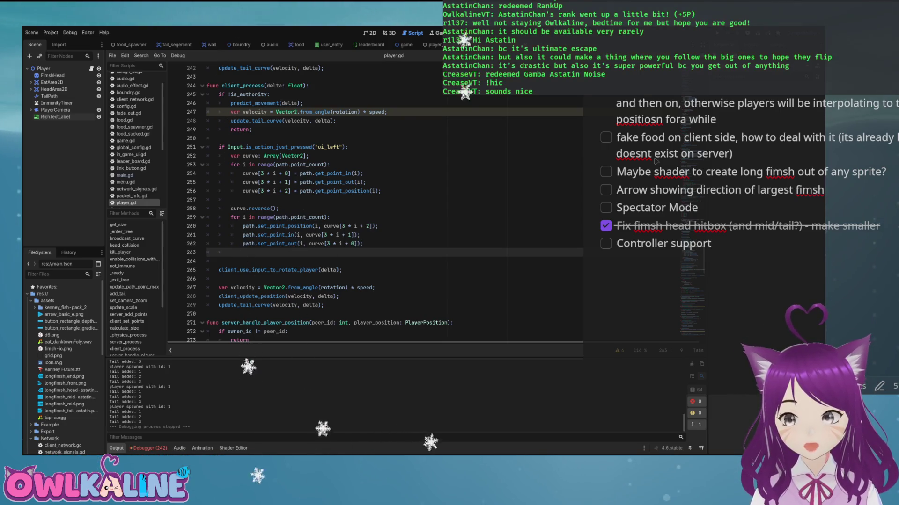
{"action": "key", "text": "F5"}
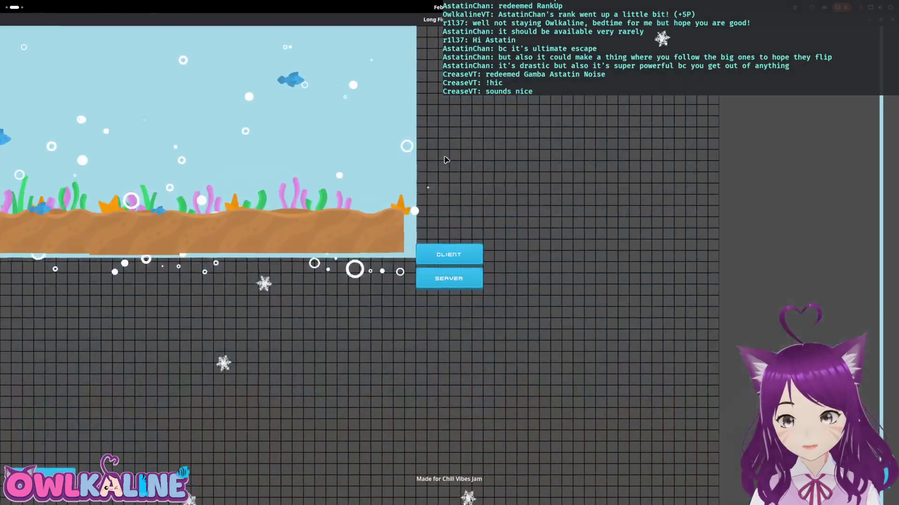
{"action": "left_click", "coordinate": [448, 255]}
{"action": "left_click", "coordinate": [449, 276]}
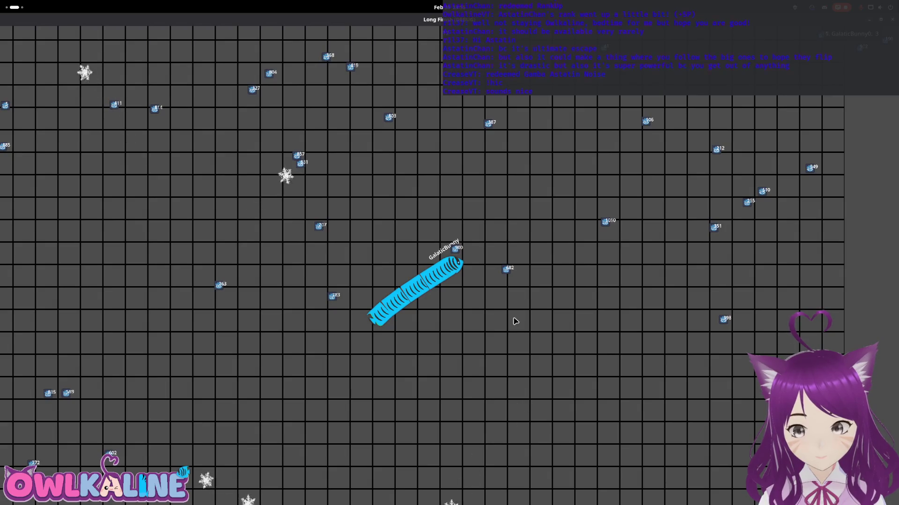
{"action": "key", "text": "alt+Tab"}
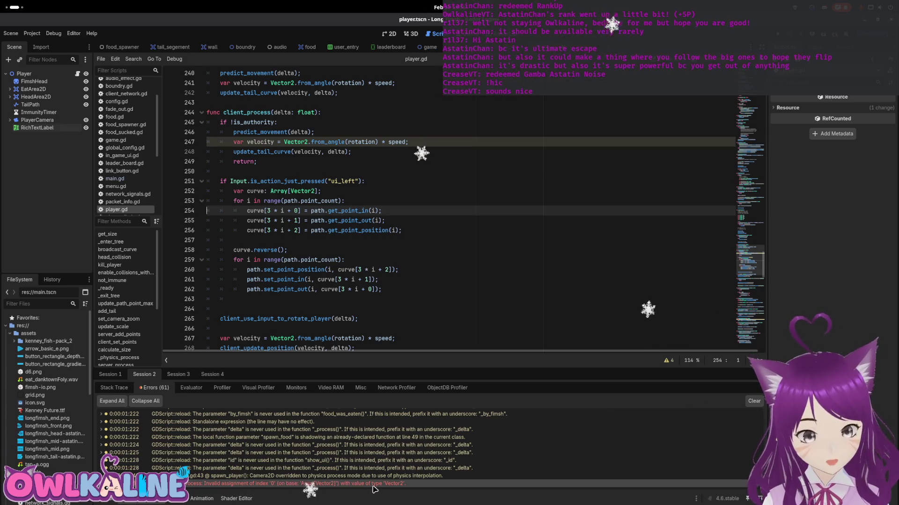
- Copy the PackedVector2Array declaration and curve.resize lines from broadcast_curve
{"action": "mouse_move", "coordinate": [383, 489]}
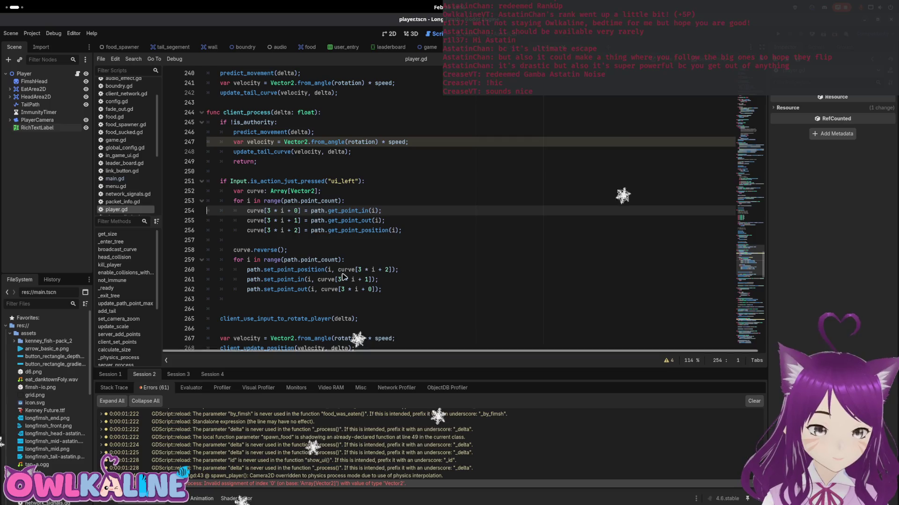
{"action": "left_click_drag", "start_coordinate": [749, 260], "coordinate": [742, 132]}
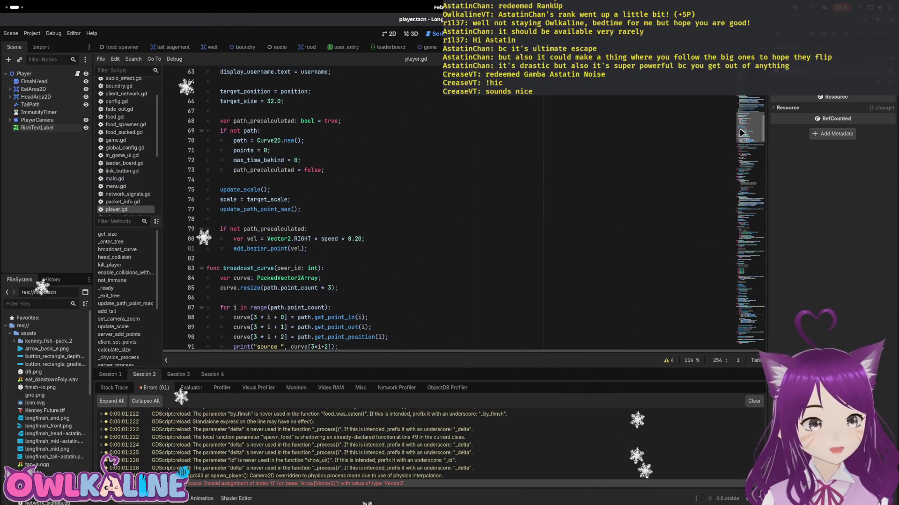
{"action": "left_click", "coordinate": [345, 288]}
{"action": "left_click_drag", "start_coordinate": [346, 291], "coordinate": [218, 285]}
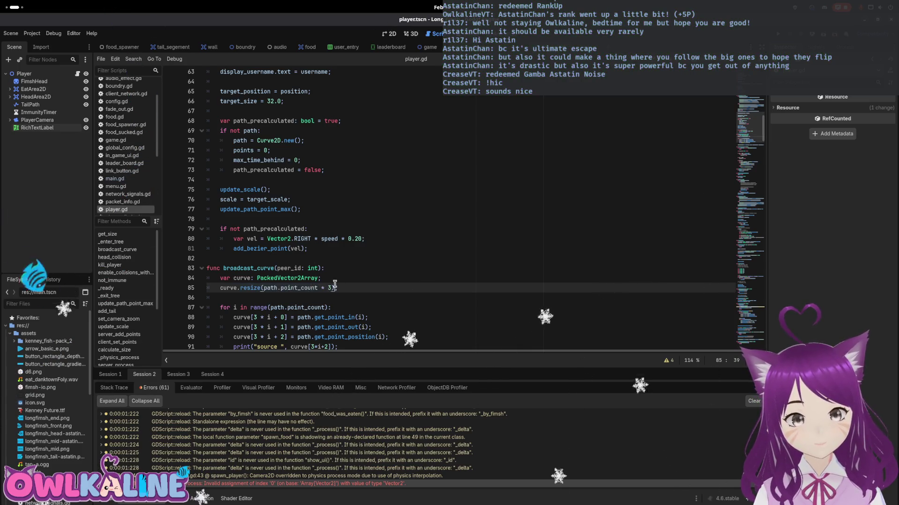
{"action": "left_click", "coordinate": [217, 277], "text": "shift"}
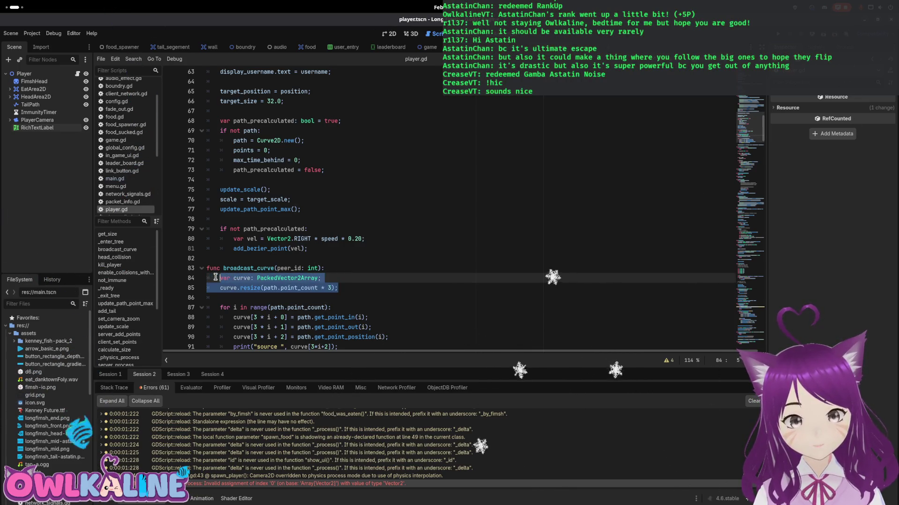
- Paste them over the Array[Vector2] declaration on line 252, add a blank line, and relaunch
{"action": "scroll", "coordinate": [707, 167], "scroll_direction": "down", "scroll_amount": 20}
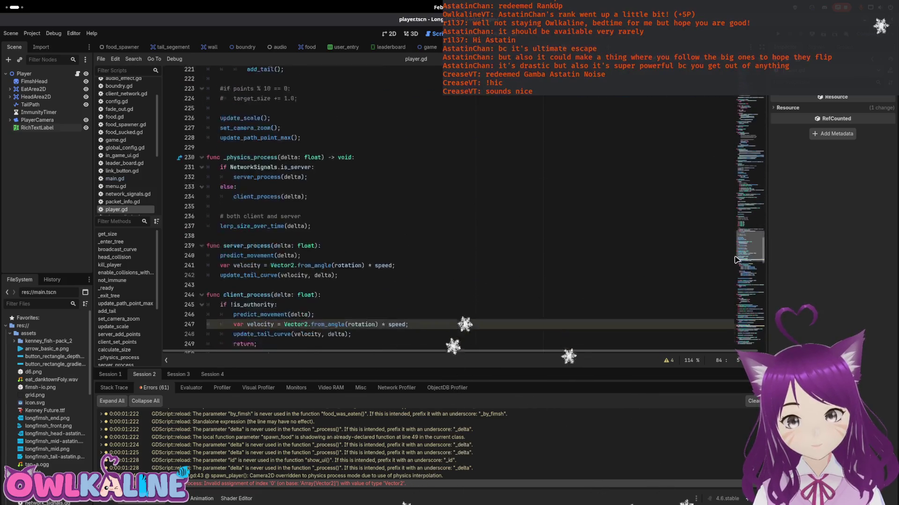
{"action": "scroll", "coordinate": [292, 233], "scroll_direction": "down", "scroll_amount": 1}
{"action": "scroll", "coordinate": [299, 231], "scroll_direction": "up", "scroll_amount": 2}
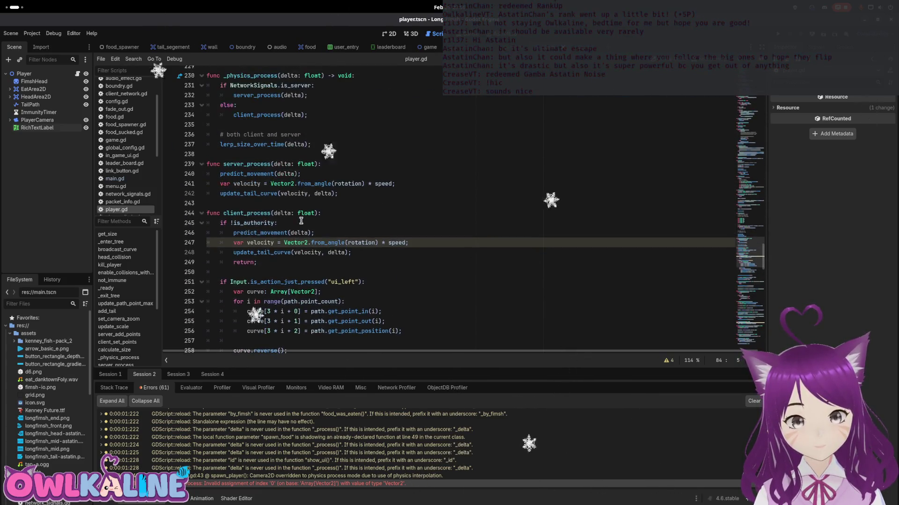
{"action": "scroll", "coordinate": [307, 228], "scroll_direction": "down", "scroll_amount": 3}
{"action": "left_click_drag", "start_coordinate": [321, 203], "coordinate": [232, 203]}
{"action": "type", "text": "var curve: PackedVector2Array; \tcurve.resize(path.point_count * 3);"}
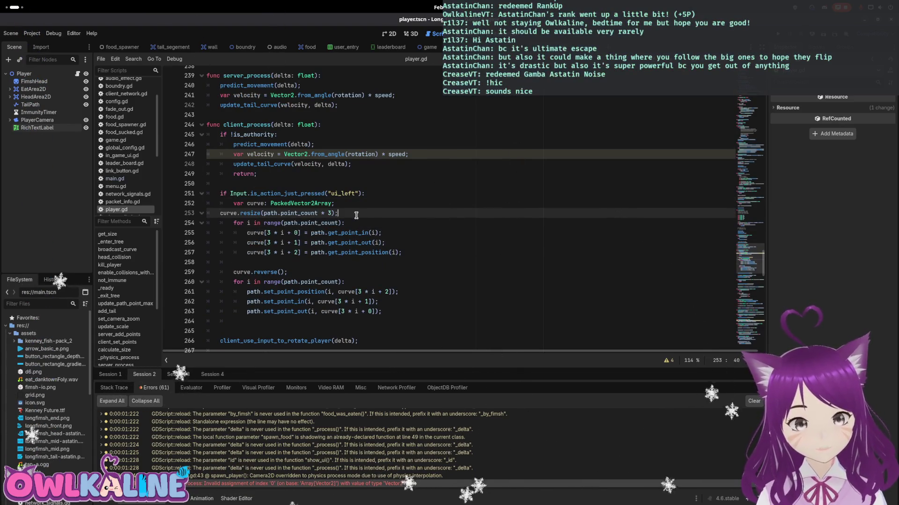
{"action": "left_click", "coordinate": [356, 215]}
{"action": "key", "text": "Return"}
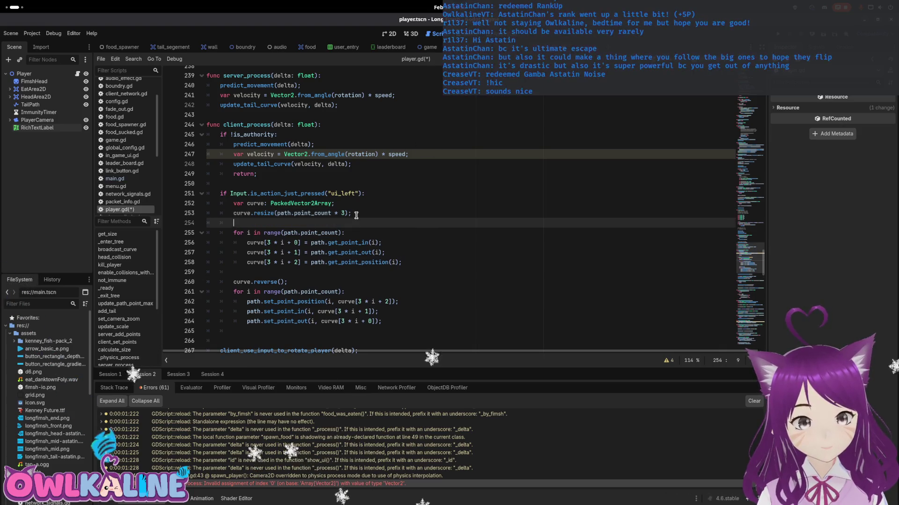
{"action": "key", "text": "F5"}
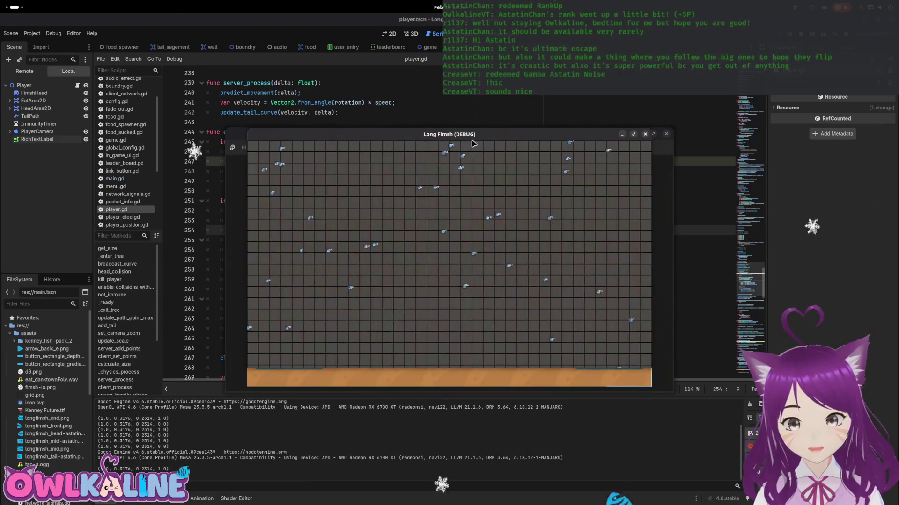
- Join as CLIENT, play to test the tail flip, then stop the game
{"action": "left_click", "coordinate": [452, 241]}
{"action": "left_click", "coordinate": [449, 261]}
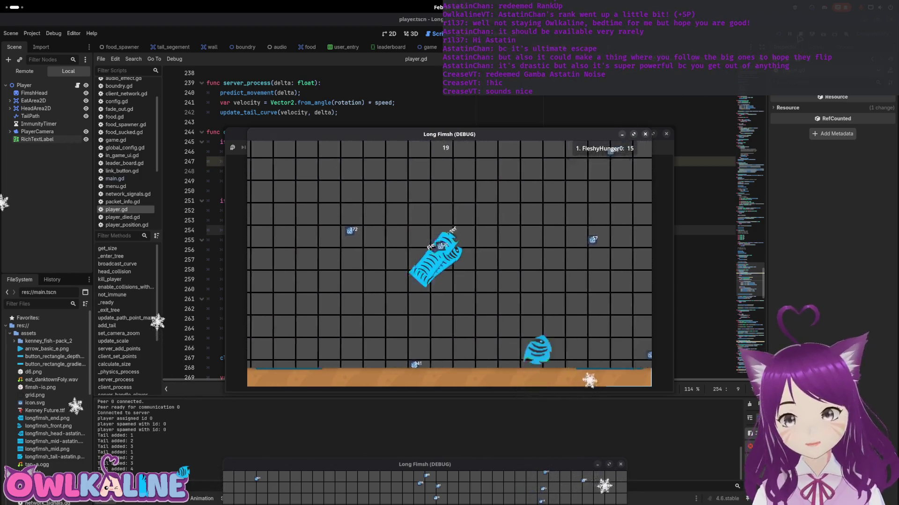
{"action": "key", "text": "F8"}
- Run again, join the second instance as CLIENT and play, then stop both windows
{"action": "left_click_drag", "start_coordinate": [741, 145], "coordinate": [755, 400]}
{"action": "left_click", "coordinate": [222, 361]}
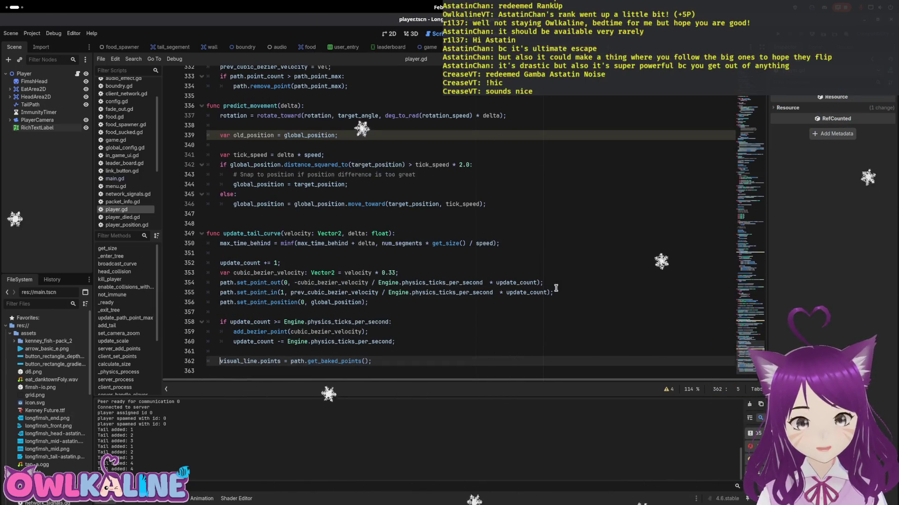
{"action": "mouse_move", "coordinate": [754, 350]}
{"action": "left_mouse_down"}
{"action": "mouse_move", "coordinate": [748, 177]}
{"action": "mouse_move", "coordinate": [747, 215]}
{"action": "left_mouse_up"}
{"action": "key", "text": "F5"}
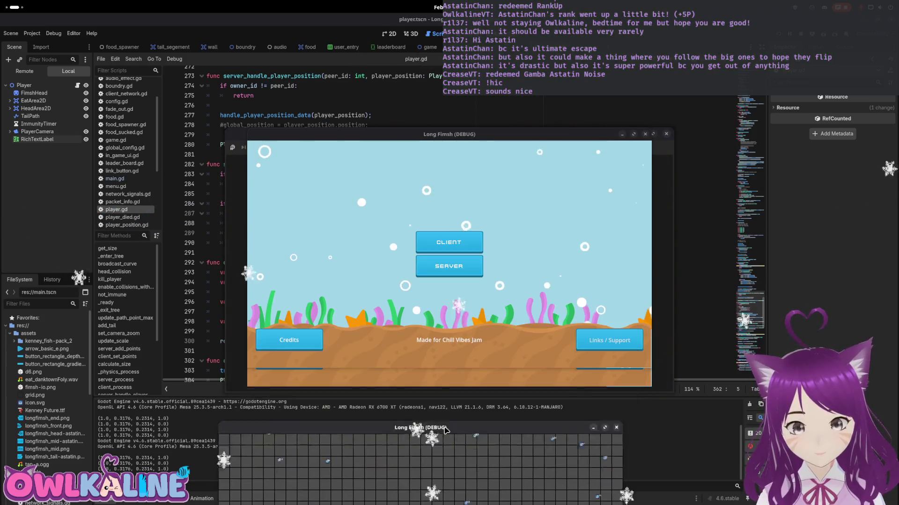
{"action": "left_click", "coordinate": [442, 248]}
{"action": "left_click", "coordinate": [456, 263]}
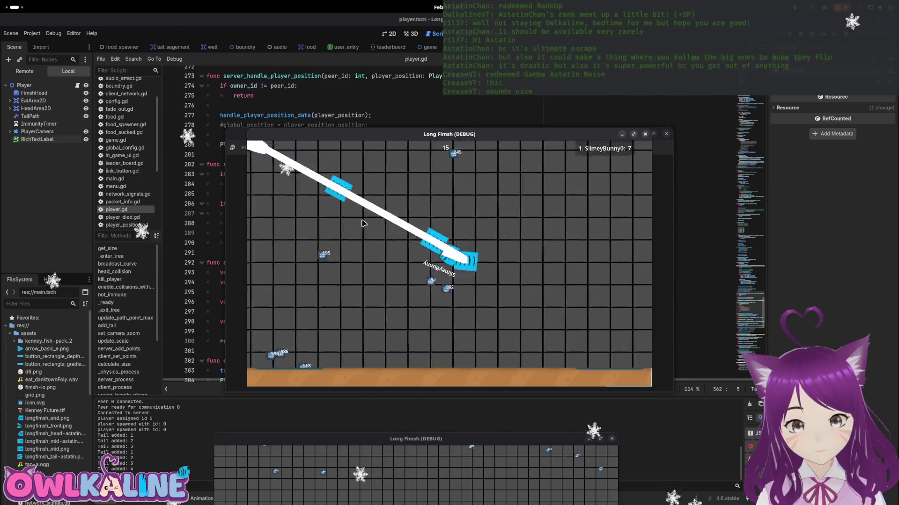
{"action": "key", "text": "F8"}
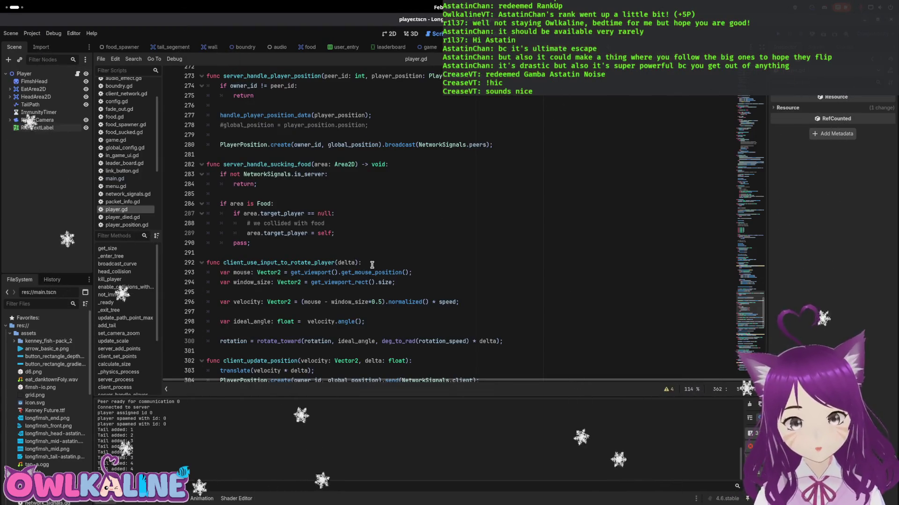
- Compare the curve index expressions on lines 258 and 262 so set_point_position reads curve[3 * i + 0]
{"action": "left_click_drag", "start_coordinate": [735, 312], "coordinate": [749, 284]}
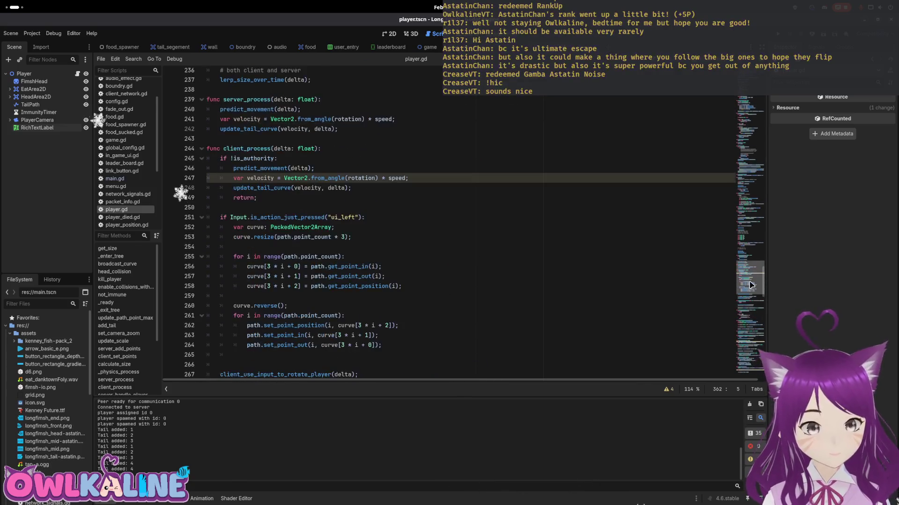
{"action": "scroll", "coordinate": [333, 276], "scroll_direction": "down", "scroll_amount": 1}
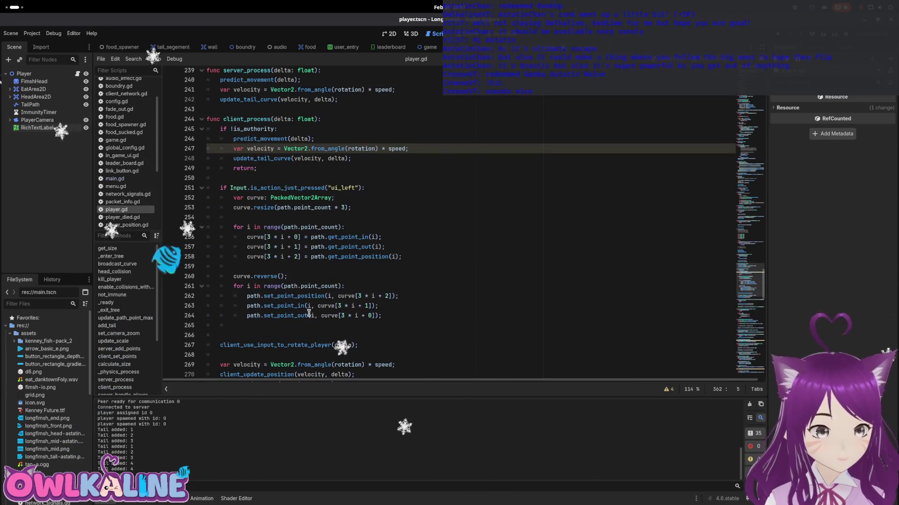
{"action": "left_click_drag", "start_coordinate": [281, 295], "coordinate": [310, 296]}
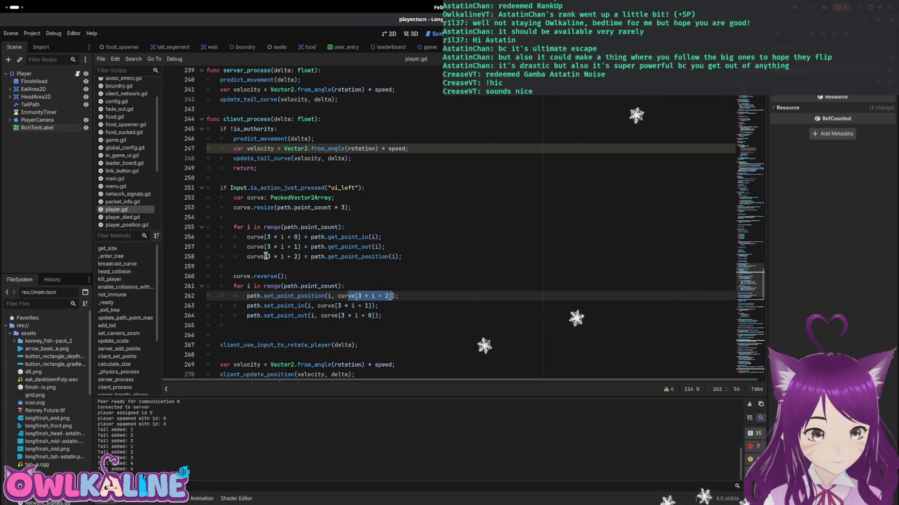
{"action": "left_click_drag", "start_coordinate": [271, 257], "coordinate": [295, 256]}
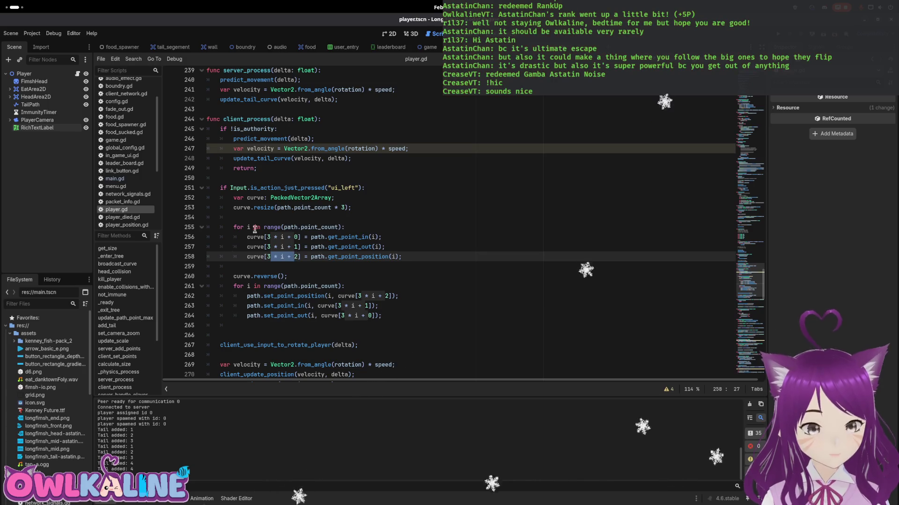
- Fix line 264 so set_point_out reads curve[3 * i + 2], then rerun the game and join as a client
{"action": "left_click", "coordinate": [468, 296]}
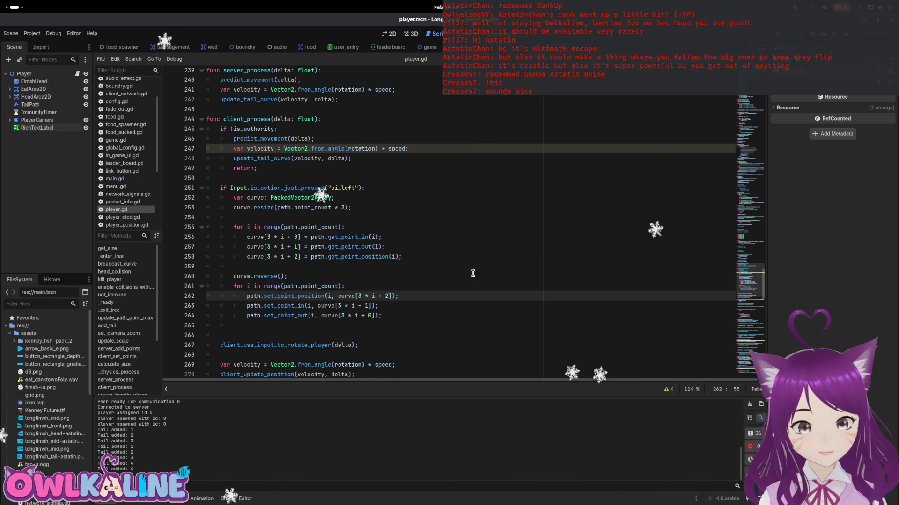
{"action": "type", "text": "0"}
{"action": "key", "text": "Down"}
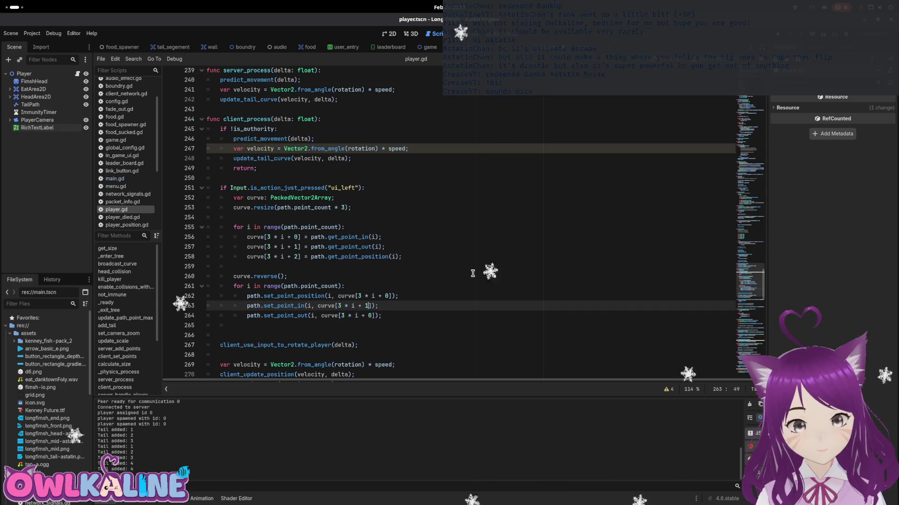
{"action": "key", "text": "Down"}
{"action": "key", "text": "Delete"}
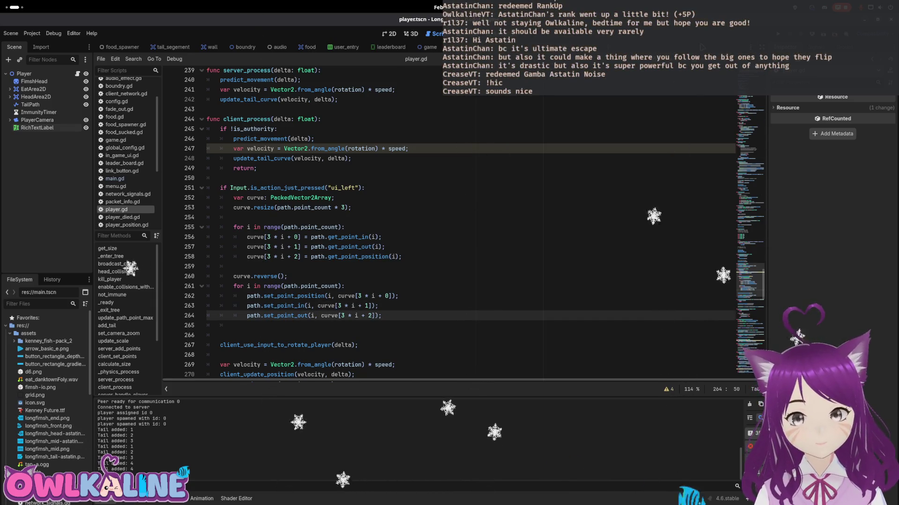
{"action": "key", "text": "F5"}
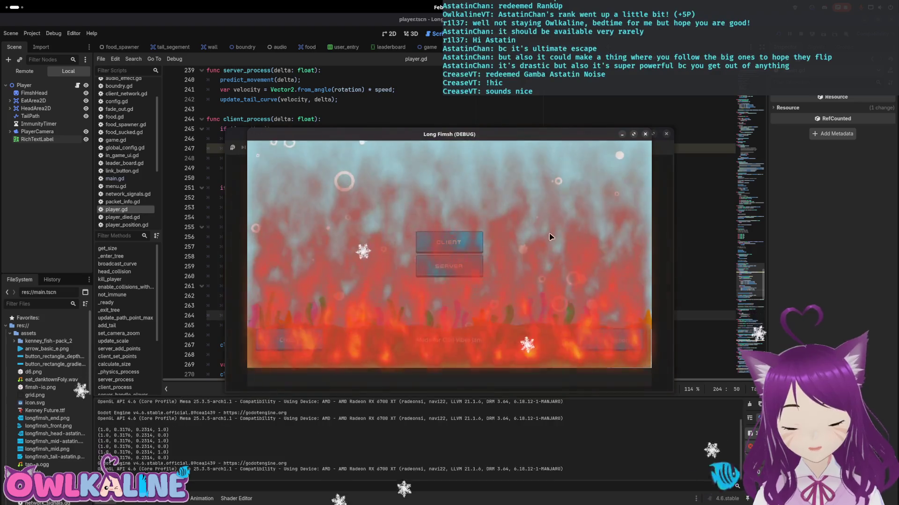
{"action": "left_click", "coordinate": [442, 253]}
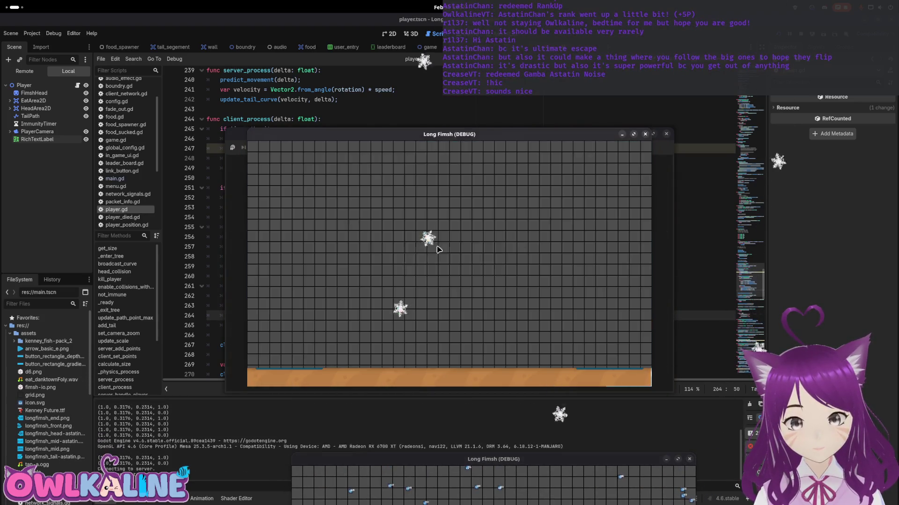
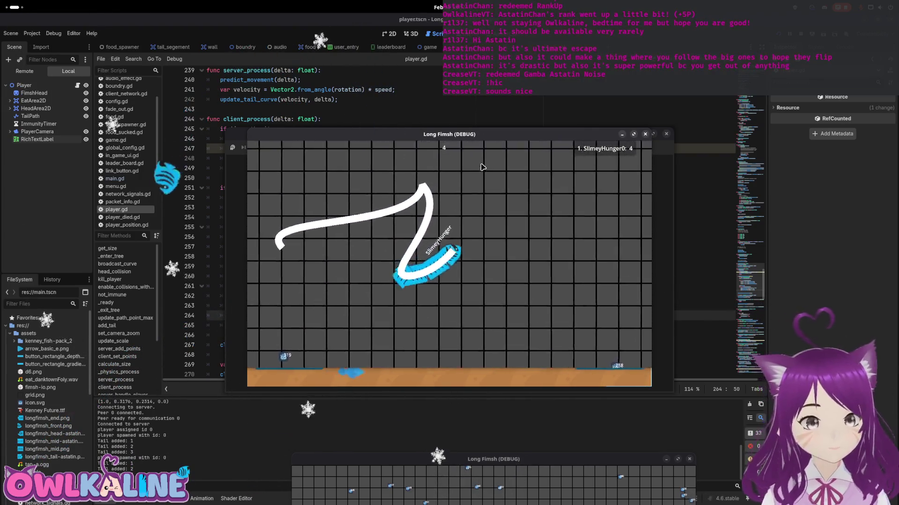
- Stop the game and examine the curve reversal code and the reverse() documentation
{"action": "left_click", "coordinate": [801, 36]}
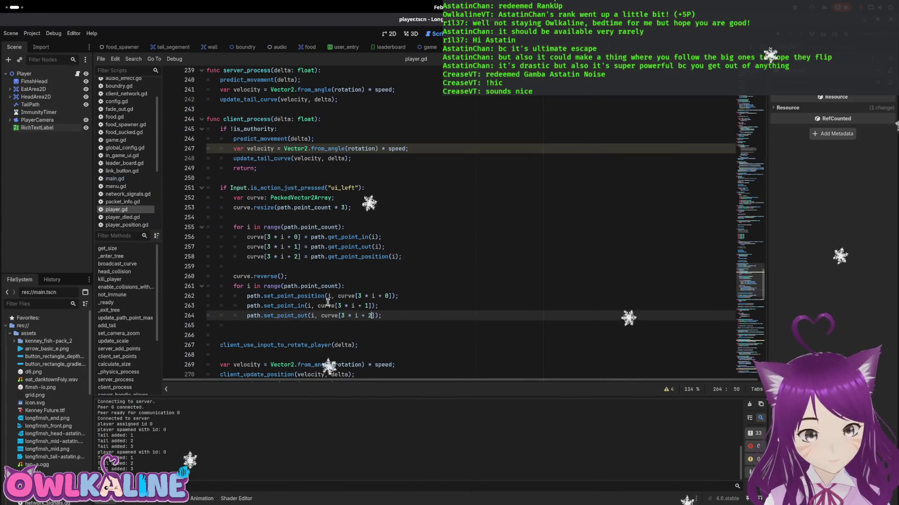
{"action": "left_click", "coordinate": [365, 305]}
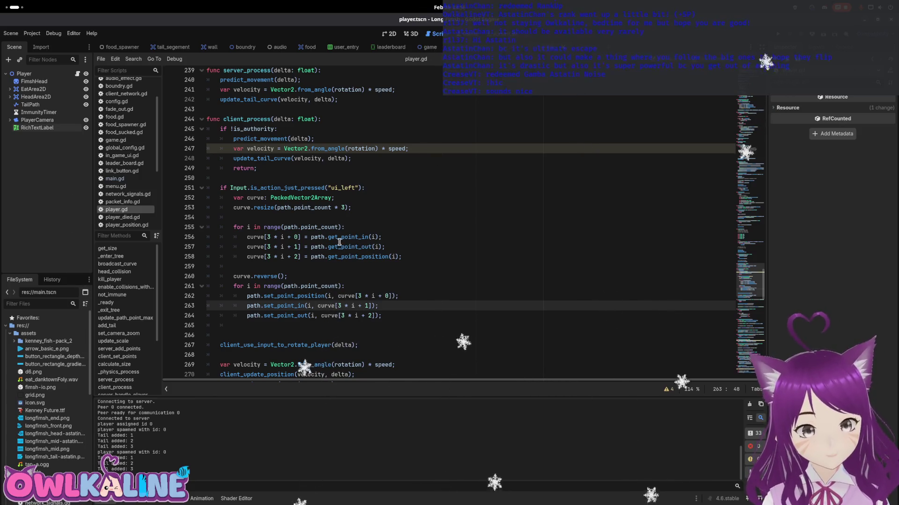
{"action": "left_click_drag", "start_coordinate": [374, 257], "coordinate": [291, 258]}
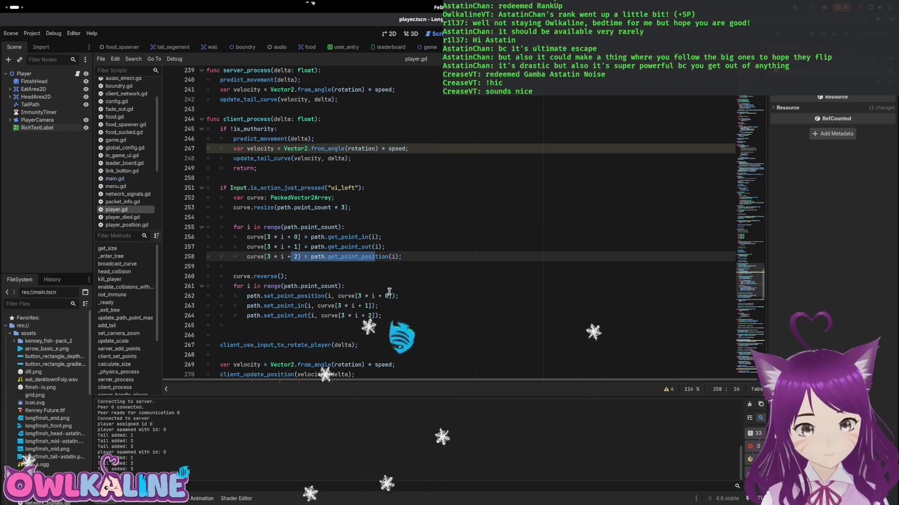
{"action": "mouse_move", "coordinate": [301, 298]}
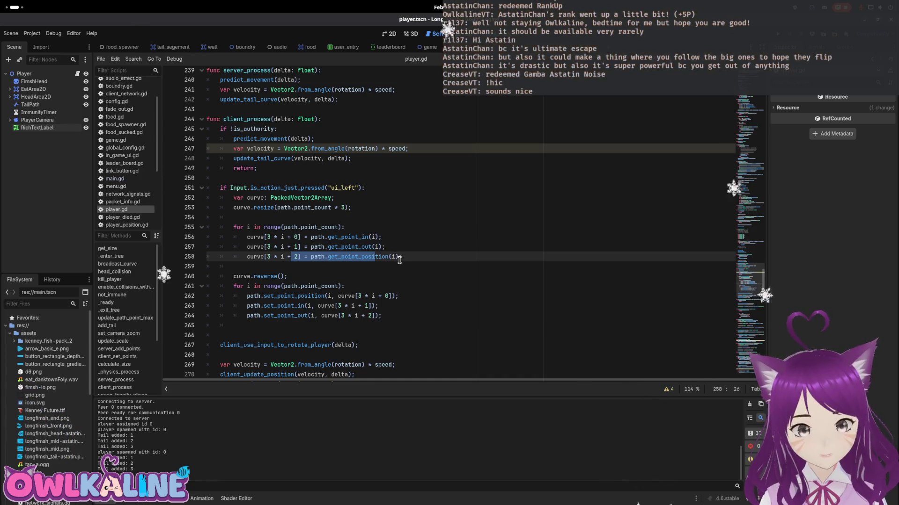
{"action": "left_click_drag", "start_coordinate": [404, 258], "coordinate": [271, 252]}
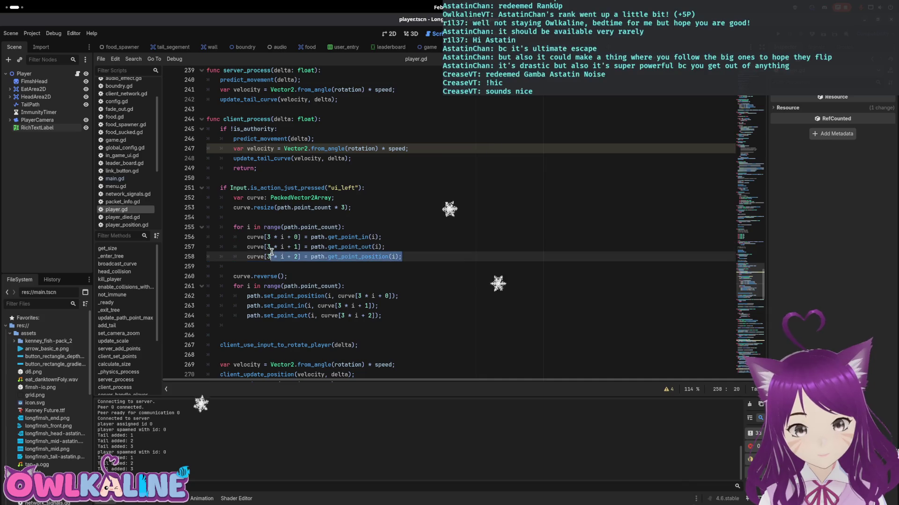
{"action": "double_click", "coordinate": [273, 276]}
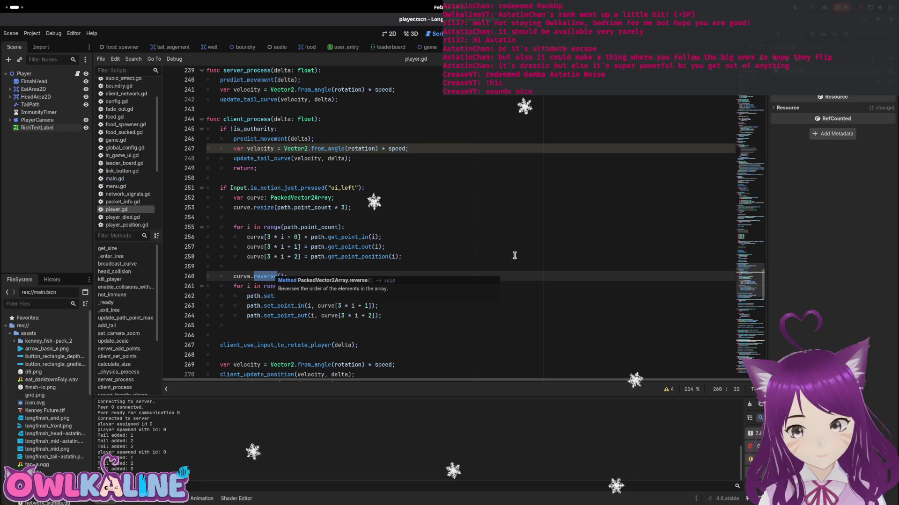
- Back in the editor, check the point index expressions on lines 256–258
{"action": "key", "text": "super"}
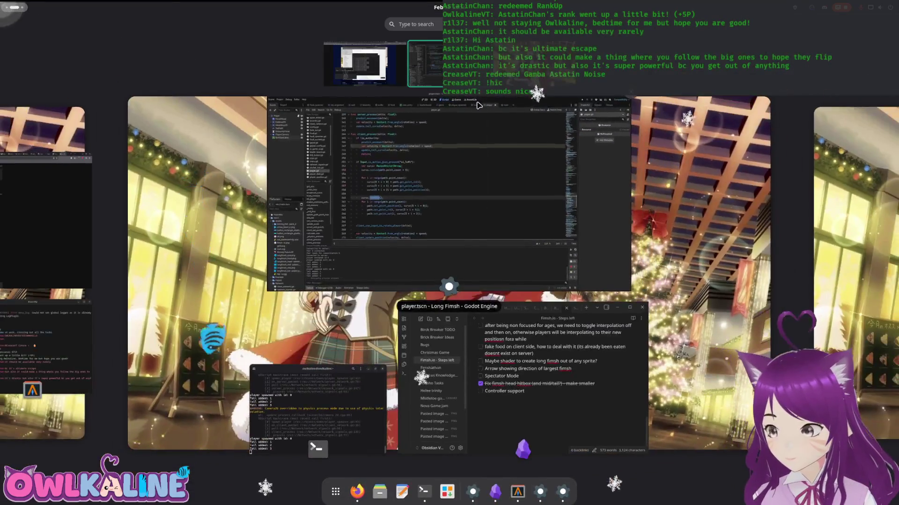
{"action": "left_click", "coordinate": [488, 117]}
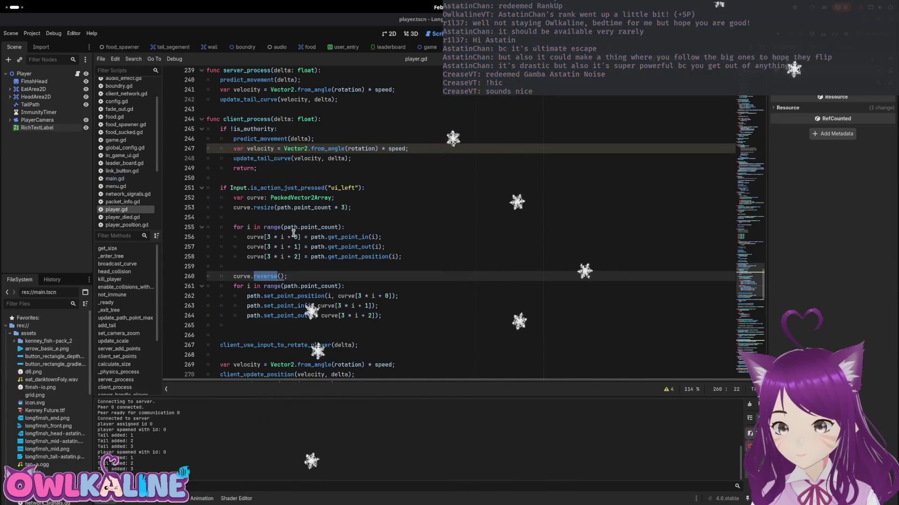
{"action": "left_click", "coordinate": [296, 239]}
{"action": "left_click", "coordinate": [296, 244]}
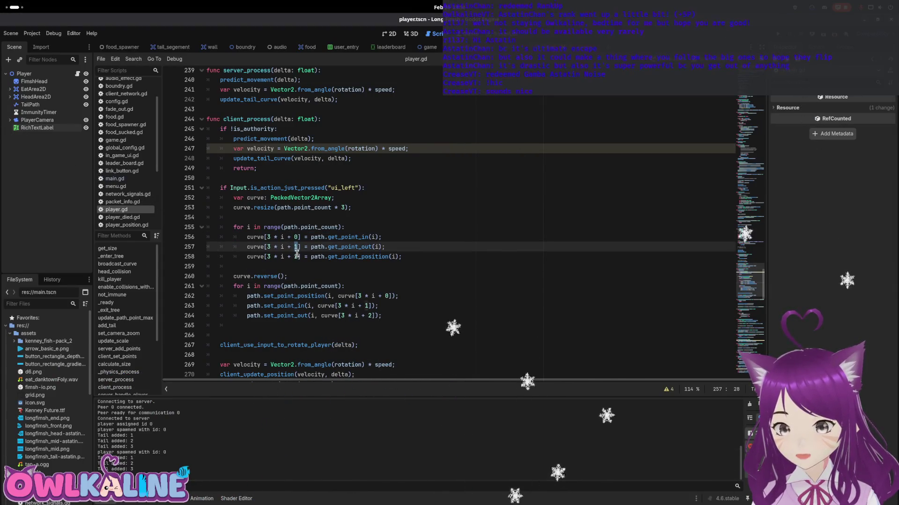
{"action": "left_click", "coordinate": [296, 257]}
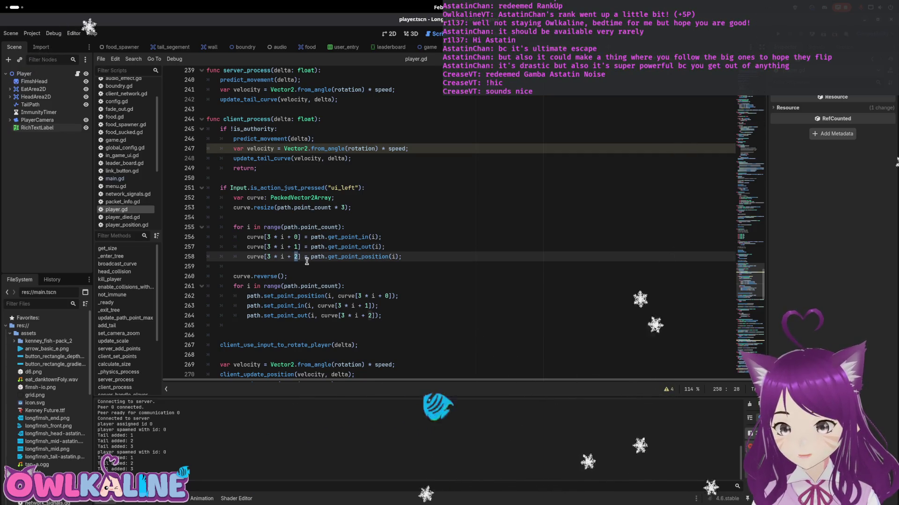
- Make set_point_in use index +2 and set_point_out +1 on lines 263–264, save, and run
{"action": "left_click", "coordinate": [318, 296]}
{"action": "left_click", "coordinate": [365, 306]}
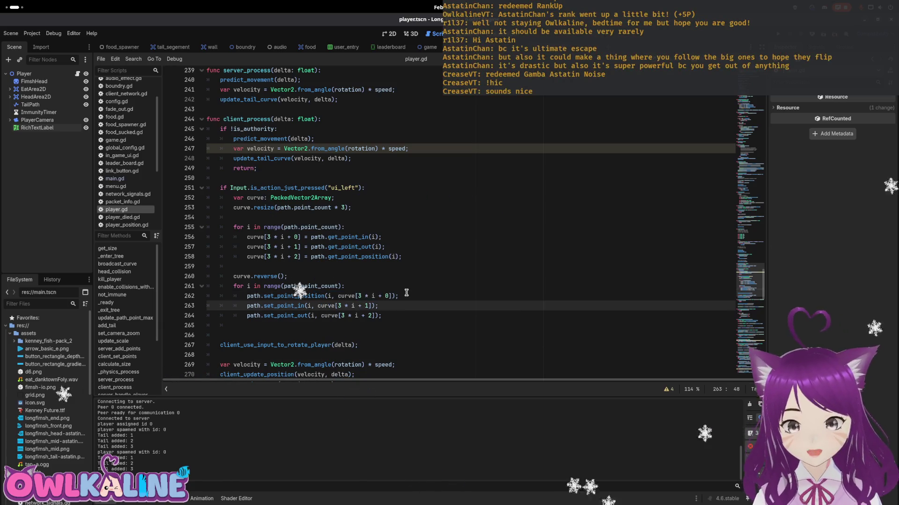
{"action": "key", "text": "Delete"}
{"action": "type", "text": "2"}
{"action": "key", "text": "Down"}
{"action": "key", "text": "Delete"}
{"action": "type", "text": "1"}
{"action": "key", "text": "ctrl+s"}
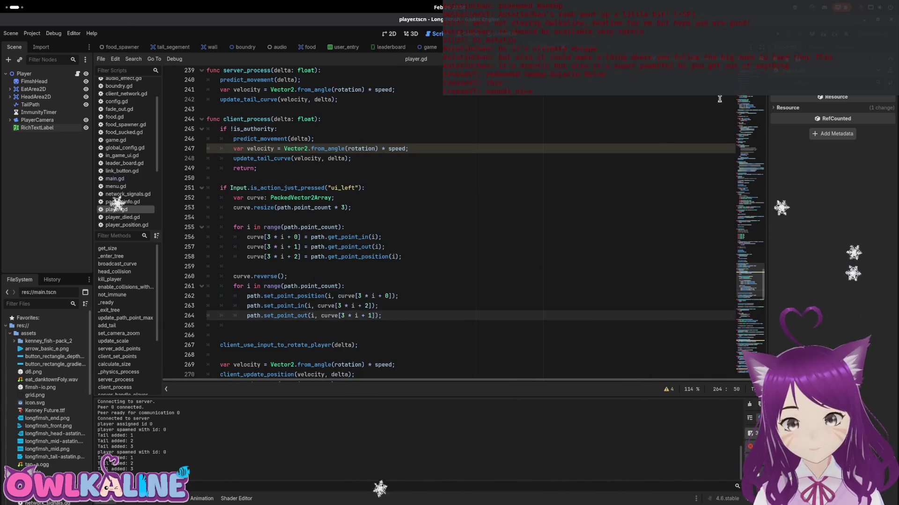
{"action": "key", "text": "F5"}
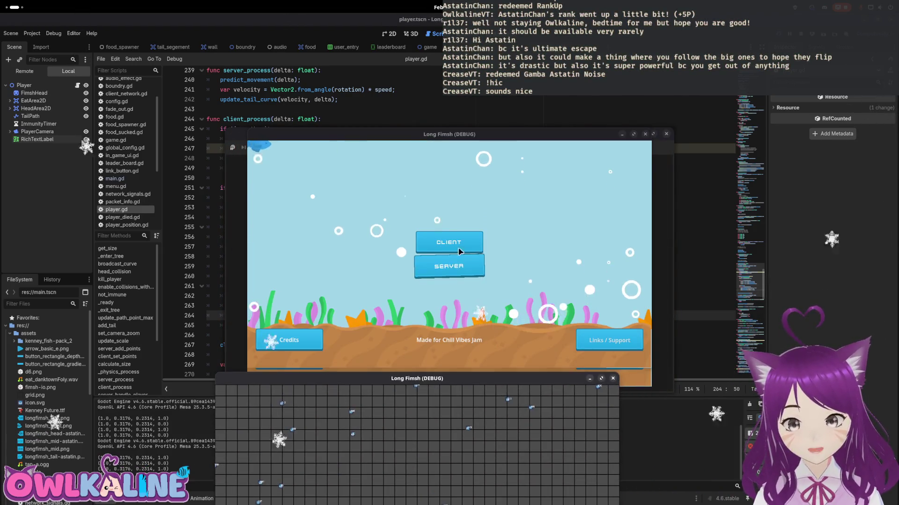
- Test the swapped tail handles with a server and a client instance, then stop the game
{"action": "left_click", "coordinate": [452, 263]}
{"action": "left_click", "coordinate": [431, 260]}
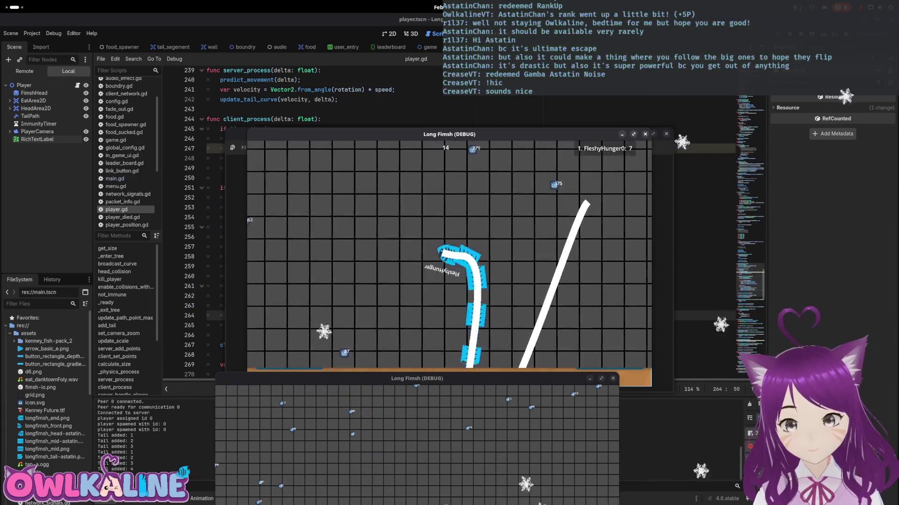
{"action": "key", "text": "F8"}
{"action": "scroll", "coordinate": [299, 263], "scroll_direction": "down", "scroll_amount": 2}
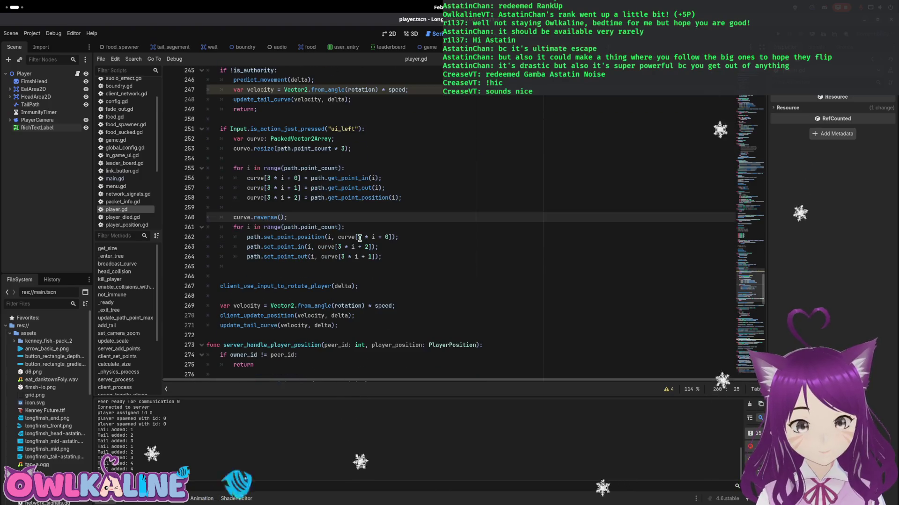
- Add a print line in the second loop and test it in a server-and-client run
{"action": "left_click", "coordinate": [387, 231]}
{"action": "key", "text": "Return"}
{"action": "type", "text": "print()"}
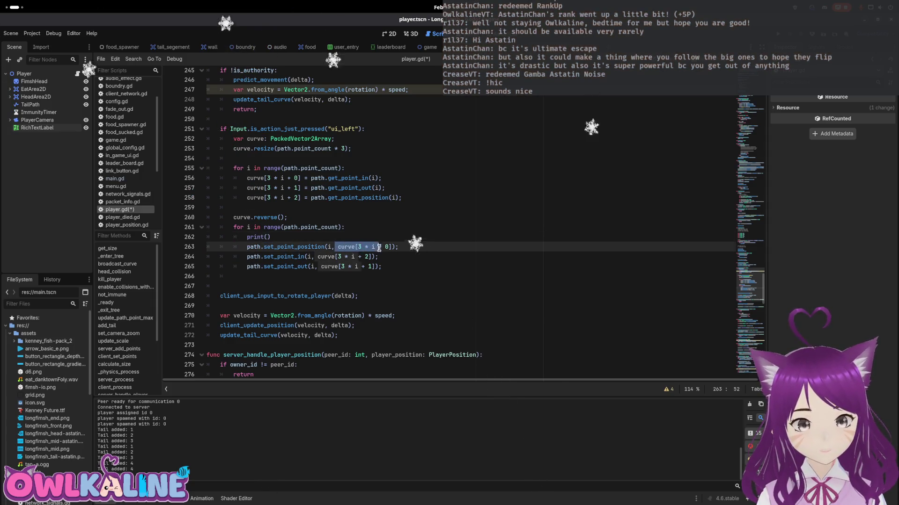
{"action": "left_click", "coordinate": [266, 237]}
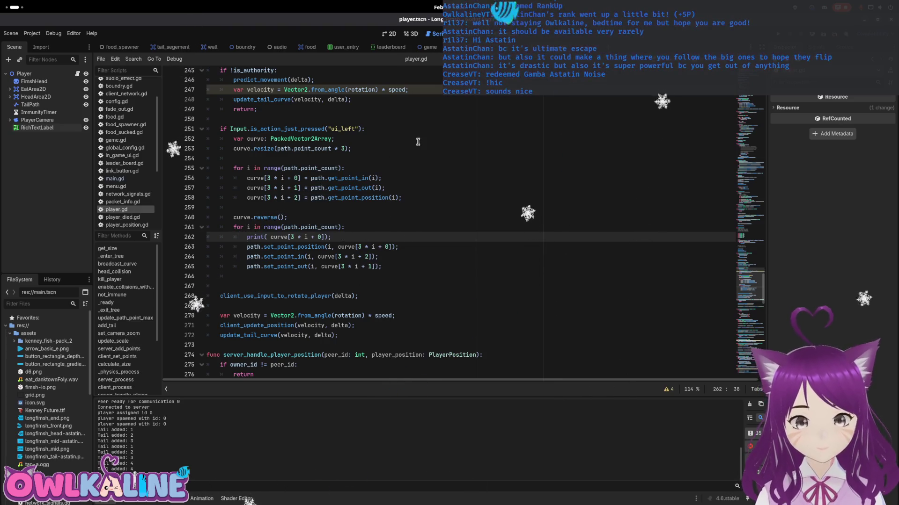
{"action": "key", "text": "F5"}
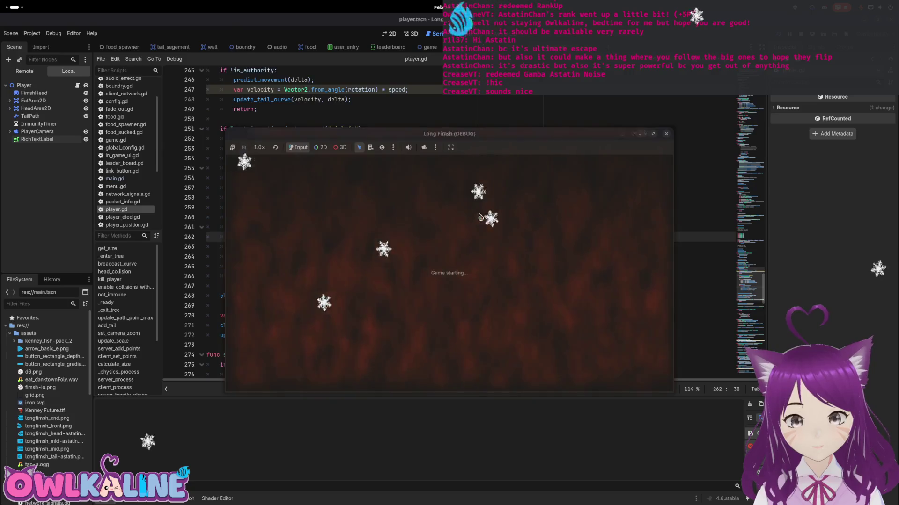
{"action": "left_click", "coordinate": [444, 267]}
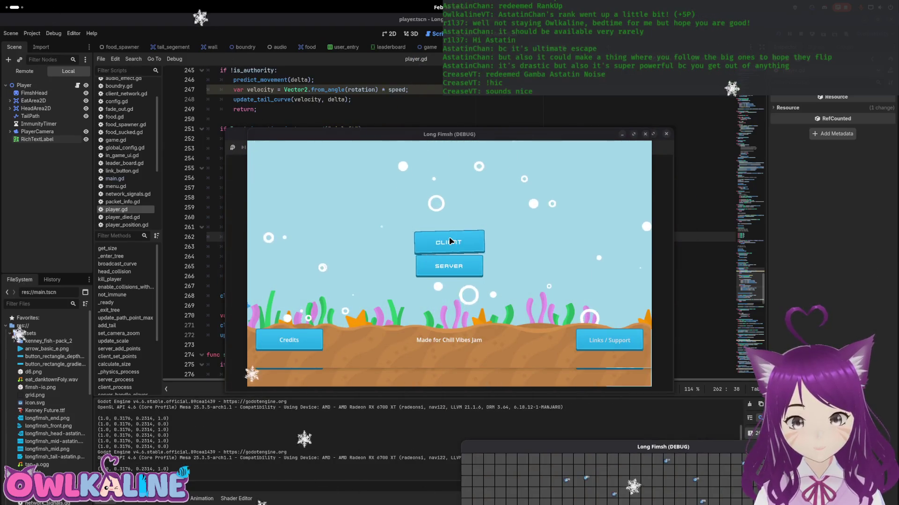
{"action": "left_click", "coordinate": [454, 241]}
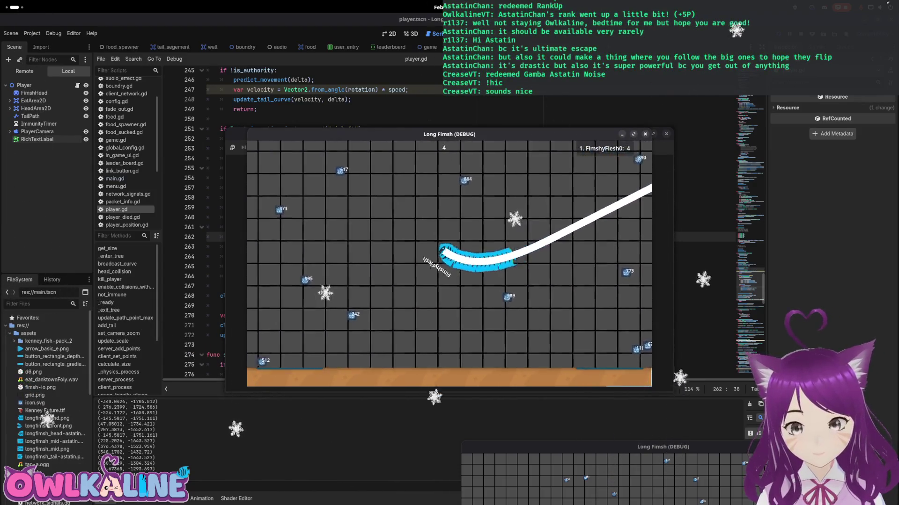
{"action": "key", "text": "F8"}
- Add a print of path.get_point_position(i) with a label in the first loop
{"action": "left_click_drag", "start_coordinate": [331, 238], "coordinate": [269, 238]}
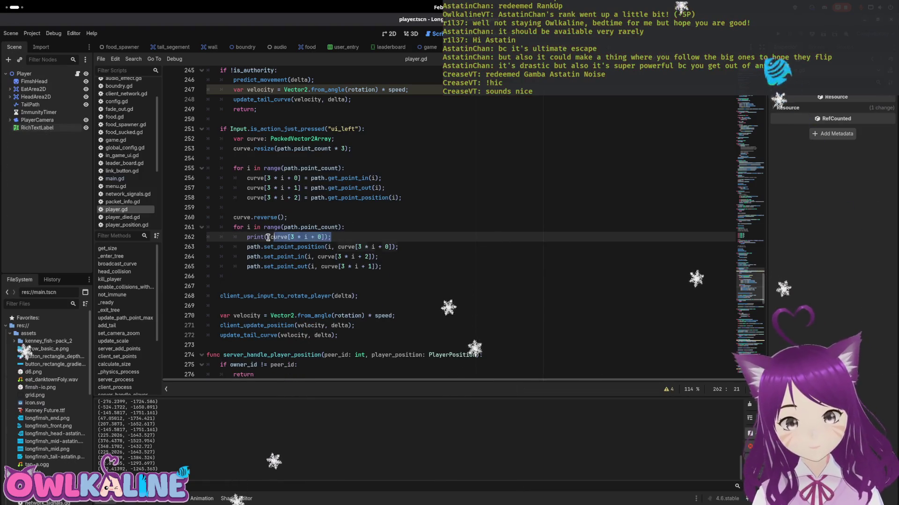
{"action": "left_click", "coordinate": [346, 169]}
{"action": "key", "text": "Return"}
{"action": "type", "text": "print( curve[3 * i + 0]);"}
{"action": "left_click_drag", "start_coordinate": [309, 208], "coordinate": [405, 210]}
{"action": "left_click_drag", "start_coordinate": [324, 178], "coordinate": [273, 176]}
{"action": "type", "text": "path.get_point_position(i)"}
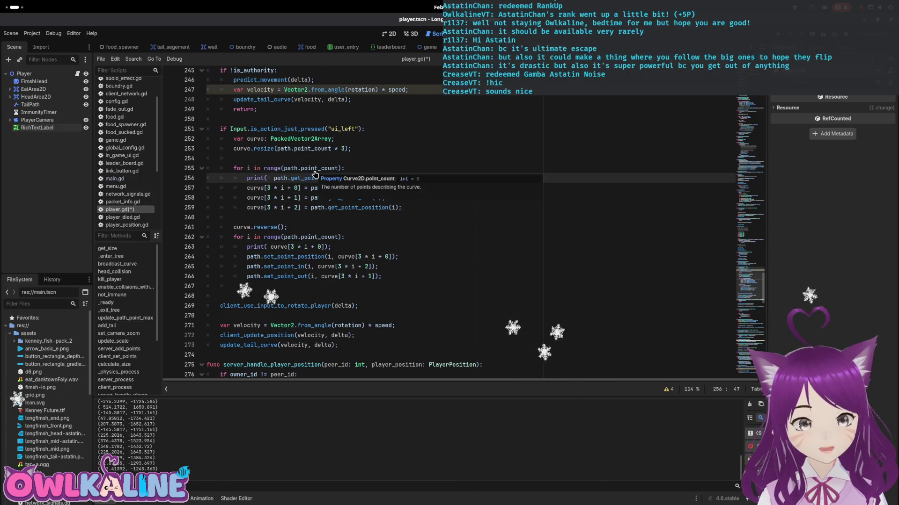
{"action": "type", "text": "\"\""}
{"action": "type", "text": "\","}
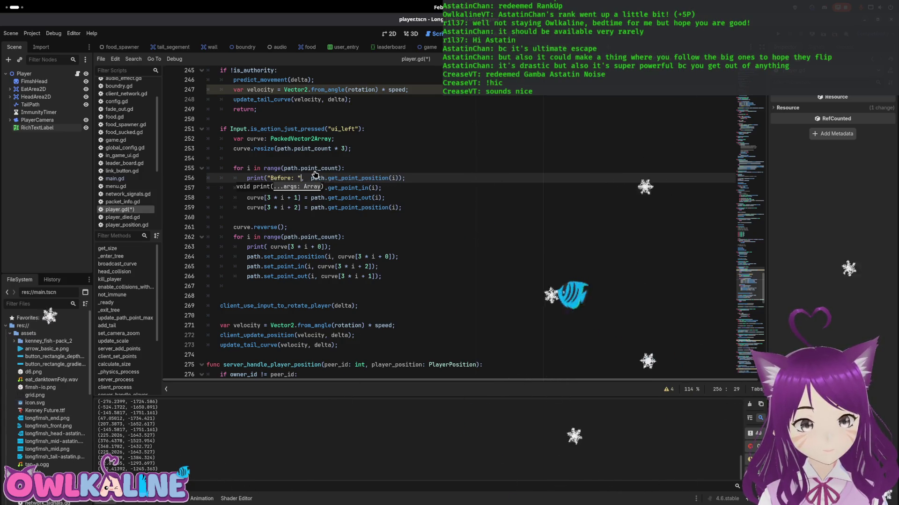
- Label the prints "Before: " and "after: ", save, and relaunch the game
{"action": "key", "text": "Down"}
{"action": "key", "text": "Down"}
{"action": "key", "text": "Down"}
{"action": "key", "text": "Down"}
{"action": "key", "text": "Down"}
{"action": "key", "text": "Down"}
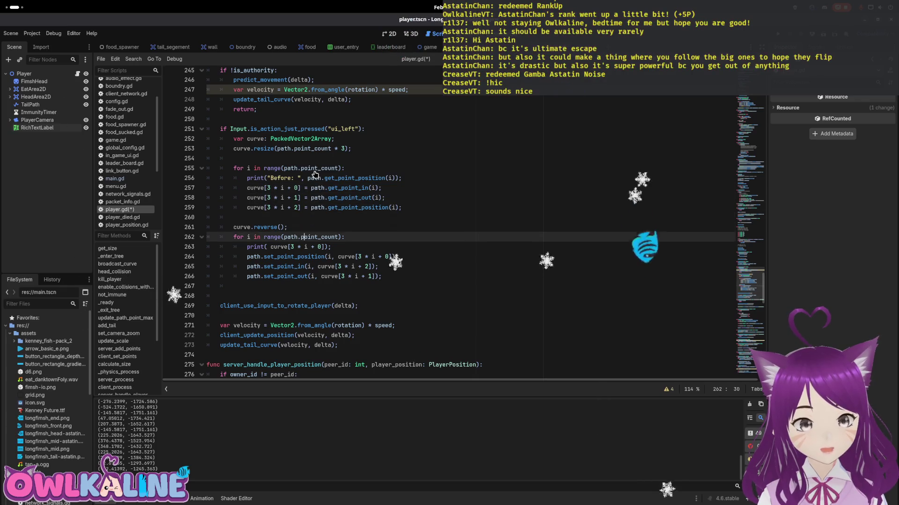
{"action": "key", "text": "Left"}
{"action": "key", "text": "Left"}
{"action": "key", "text": "Left"}
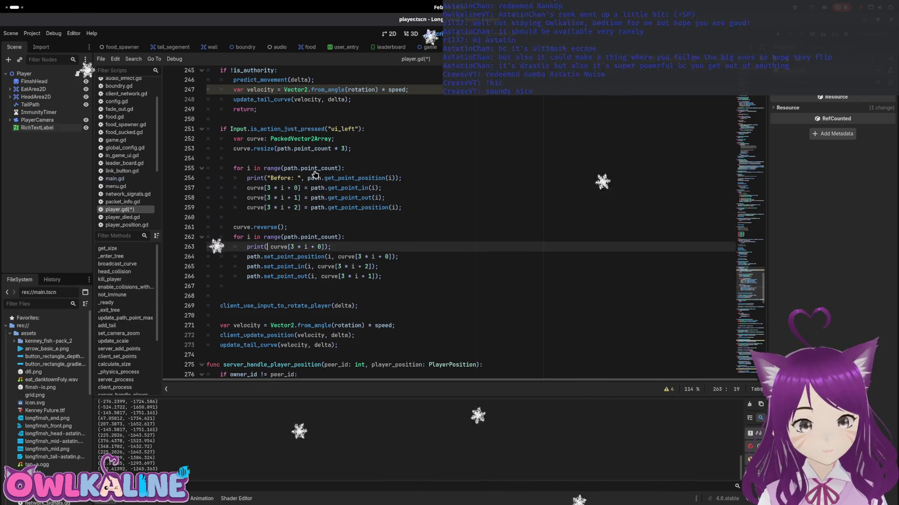
{"action": "type", "text": "\"after: \""}
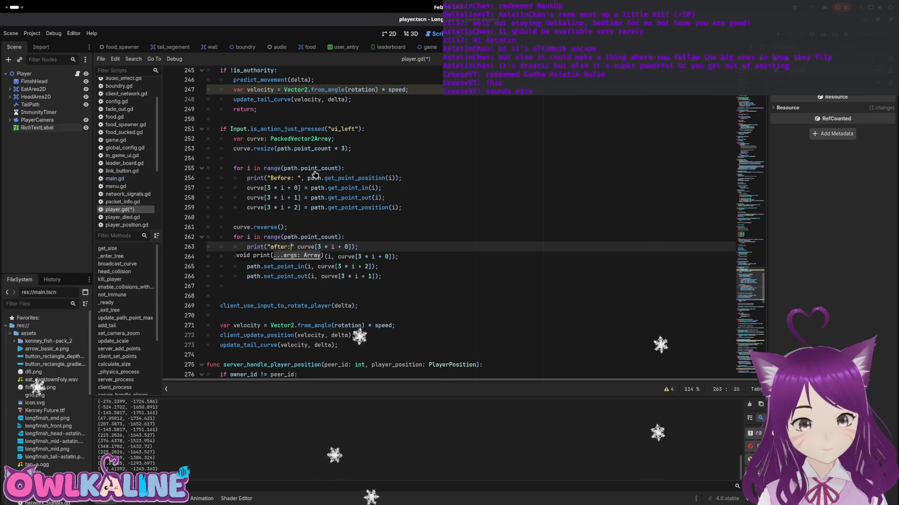
{"action": "type", "text": ","}
{"action": "key", "text": "End"}
{"action": "key", "text": "ctrl+s"}
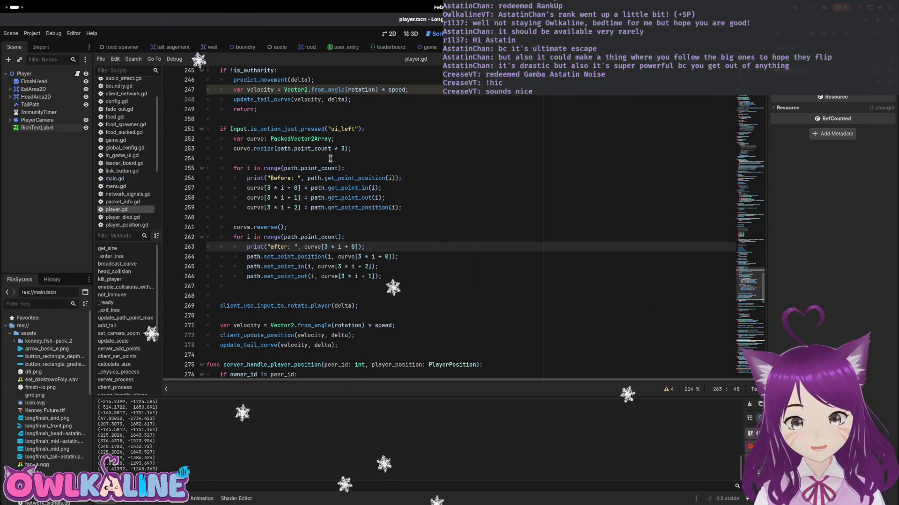
{"action": "key", "text": "F5"}
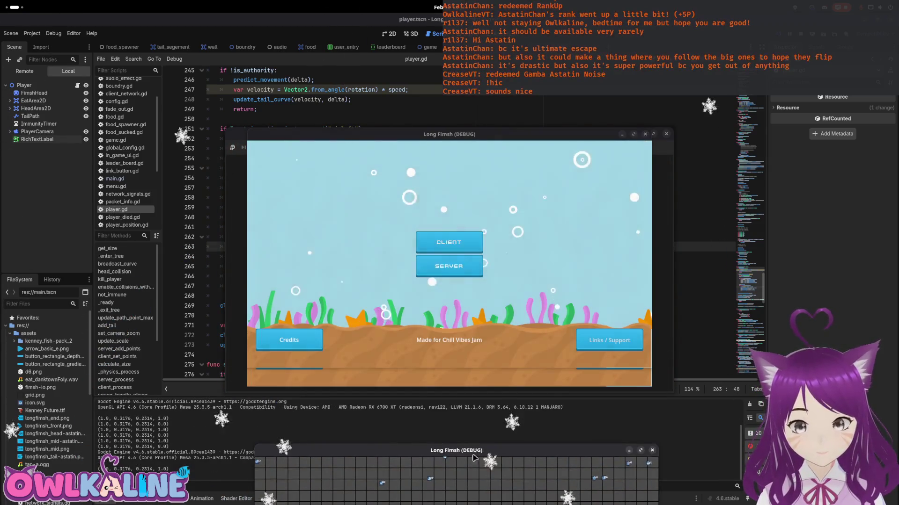
- Join as a client, stop the game, and compare logged Before and after coordinates (57504, 68996)
{"action": "left_click", "coordinate": [460, 249]}
{"action": "key", "text": "Return"}
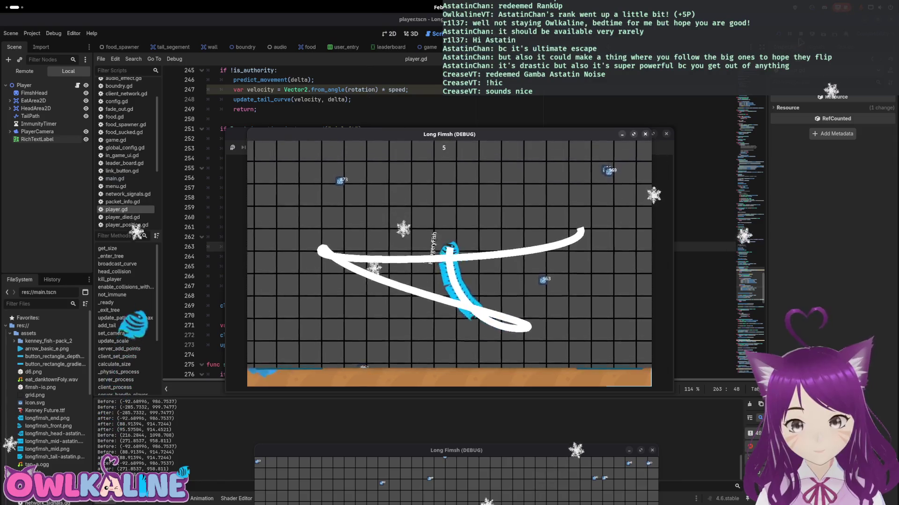
{"action": "key", "text": "F8"}
{"action": "scroll", "coordinate": [215, 439], "scroll_direction": "up", "scroll_amount": 2}
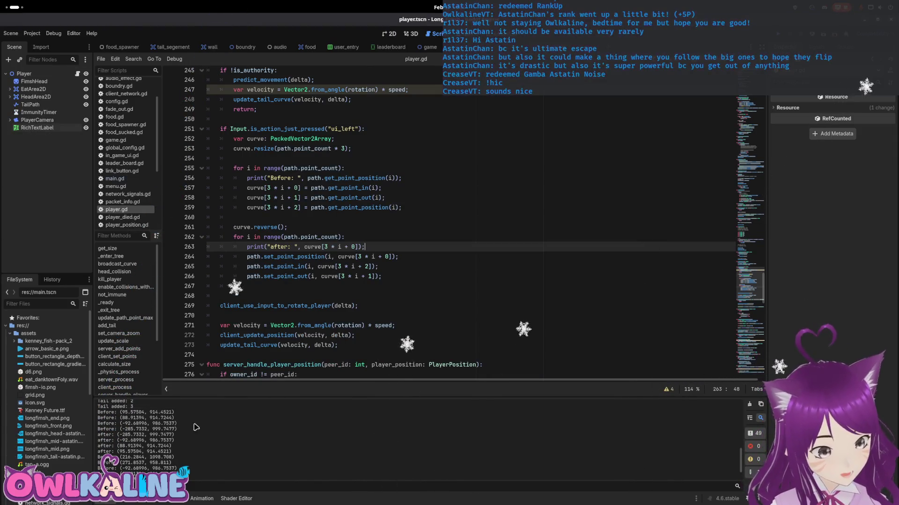
{"action": "left_click_drag", "start_coordinate": [146, 411], "coordinate": [158, 412]}
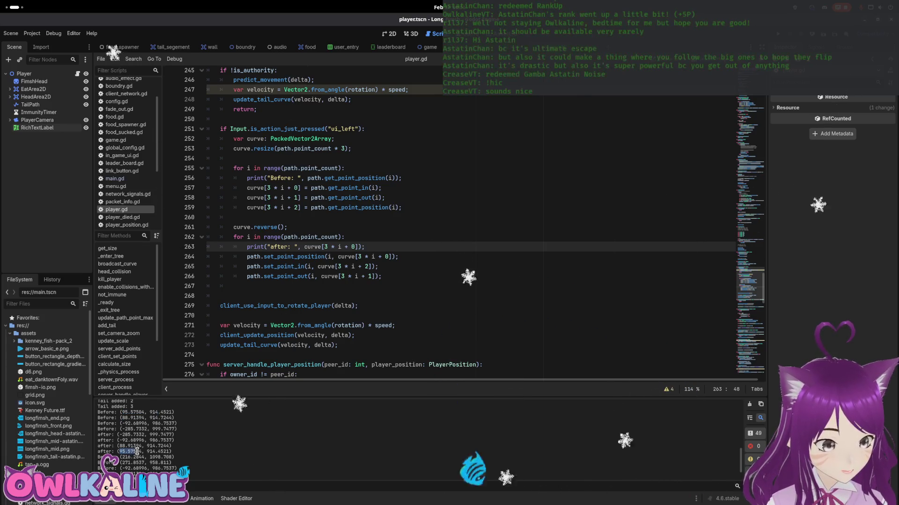
{"action": "left_click_drag", "start_coordinate": [155, 411], "coordinate": [171, 411]}
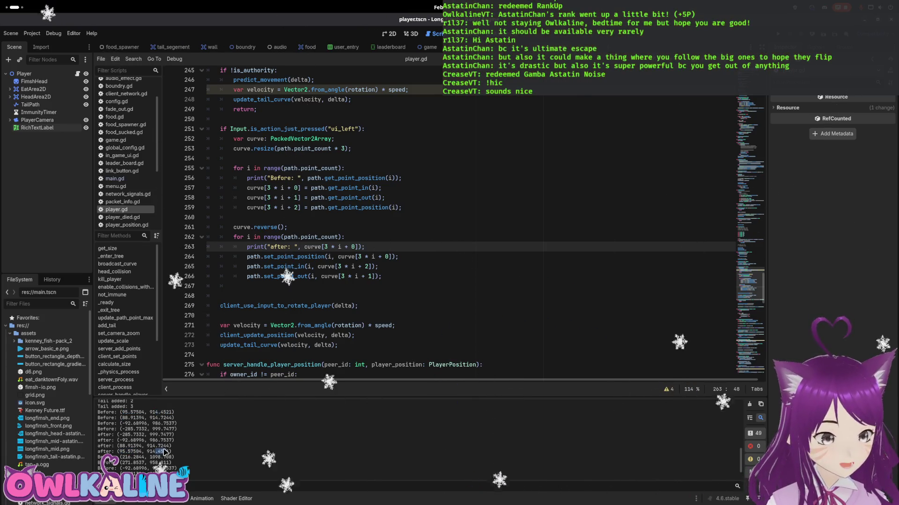
{"action": "left_click", "coordinate": [150, 418]}
{"action": "left_click_drag", "start_coordinate": [158, 446], "coordinate": [163, 446]}
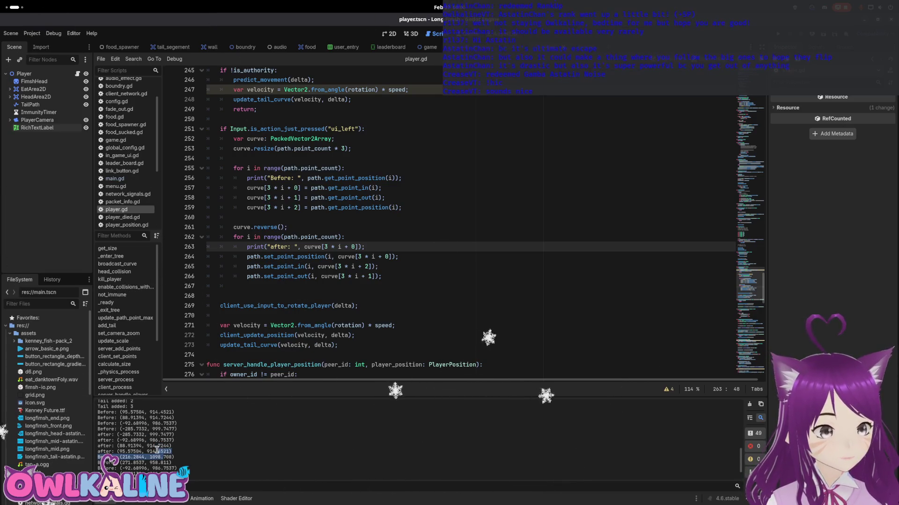
{"action": "left_click_drag", "start_coordinate": [159, 454], "coordinate": [153, 442]}
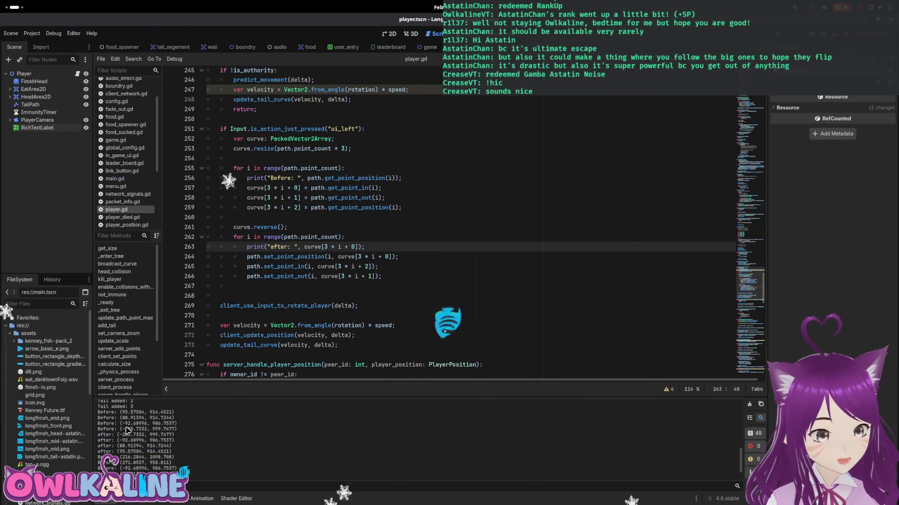
{"action": "double_click", "coordinate": [137, 440]}
{"action": "left_click", "coordinate": [138, 421]}
{"action": "double_click", "coordinate": [137, 412]}
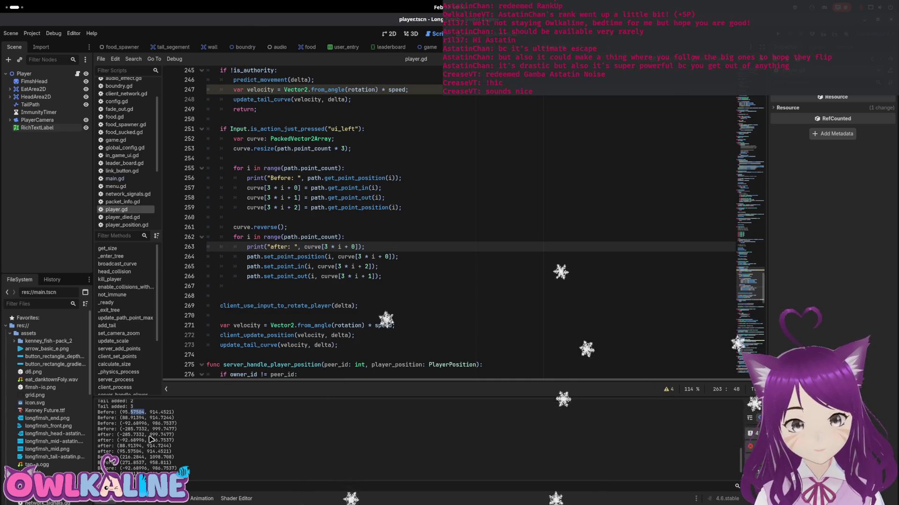
- Set line 265 to curve[3*i+1] for in-handles and line 266 to curve[3*i+2] for out-handles, then run
{"action": "left_click_drag", "start_coordinate": [356, 197], "coordinate": [271, 198]}
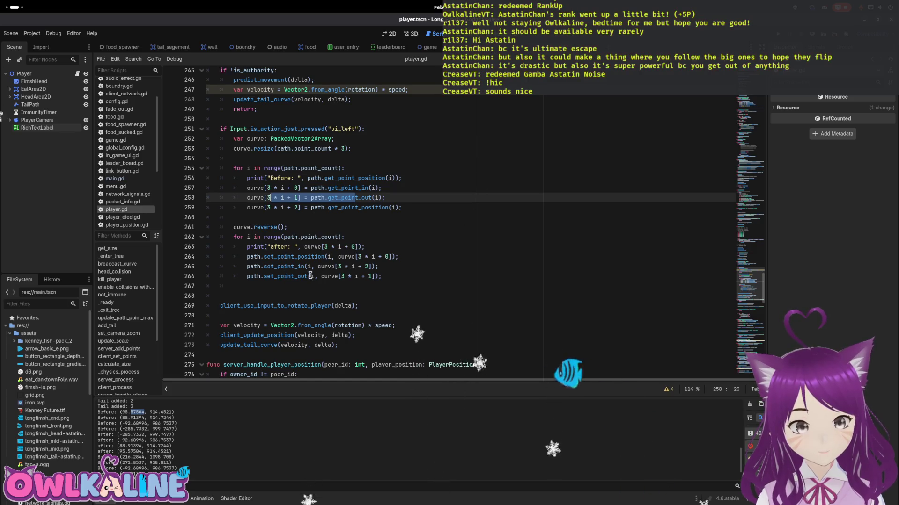
{"action": "left_click", "coordinate": [368, 266]}
{"action": "key", "text": "BackSpace"}
{"action": "type", "text": "1"}
{"action": "key", "text": "Down"}
{"action": "key", "text": "Delete"}
{"action": "type", "text": "2"}
{"action": "double_click", "coordinate": [367, 267]}
{"action": "type", "text": "2"}
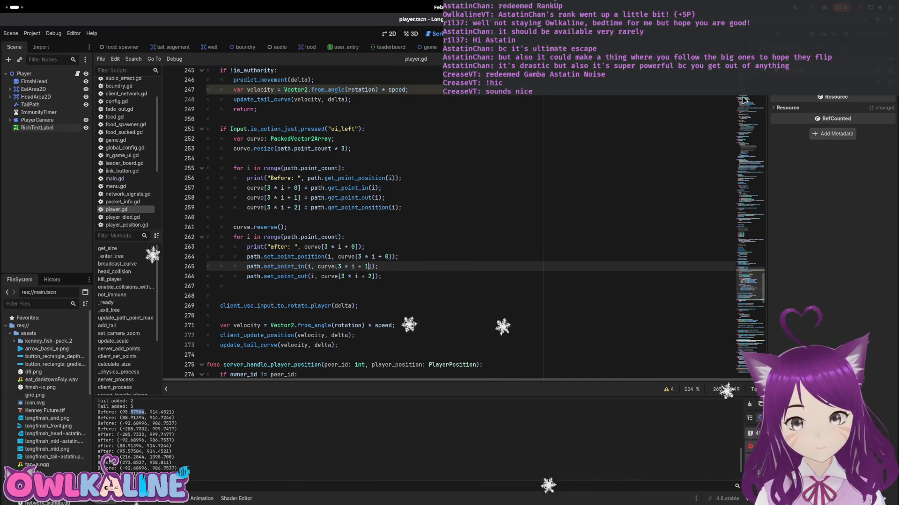
{"action": "key", "text": "F5"}
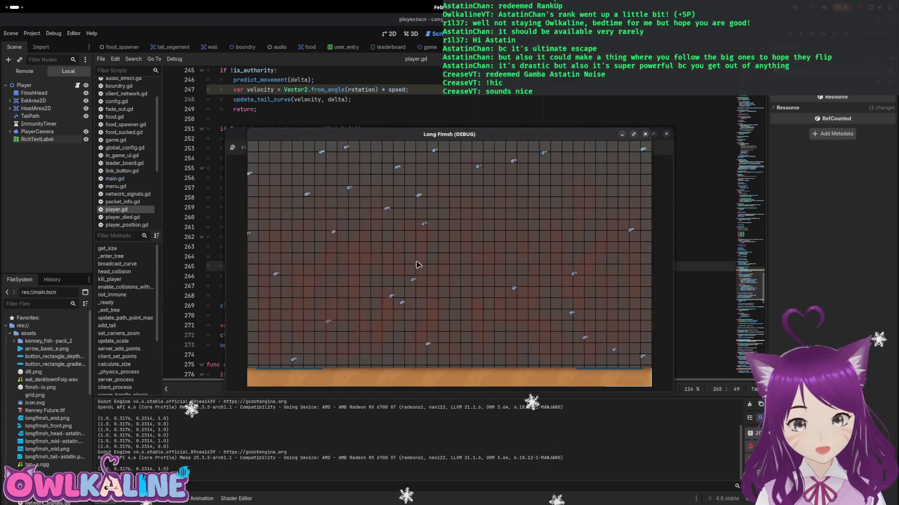
- Move the debug window aside, play as server and client with the revised tail, then stop
{"action": "left_click_drag", "start_coordinate": [467, 130], "coordinate": [462, 366]}
{"action": "left_click", "coordinate": [449, 241]}
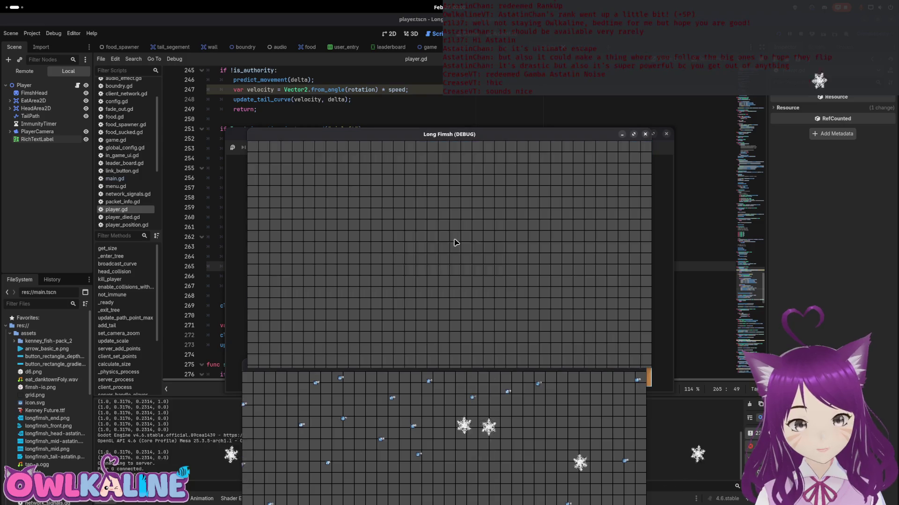
{"action": "left_click", "coordinate": [461, 261]}
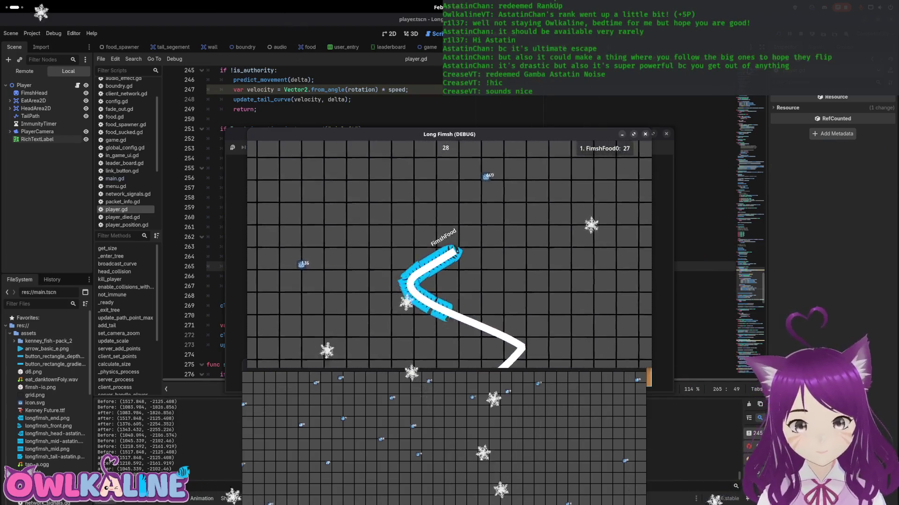
{"action": "key", "text": "F8"}
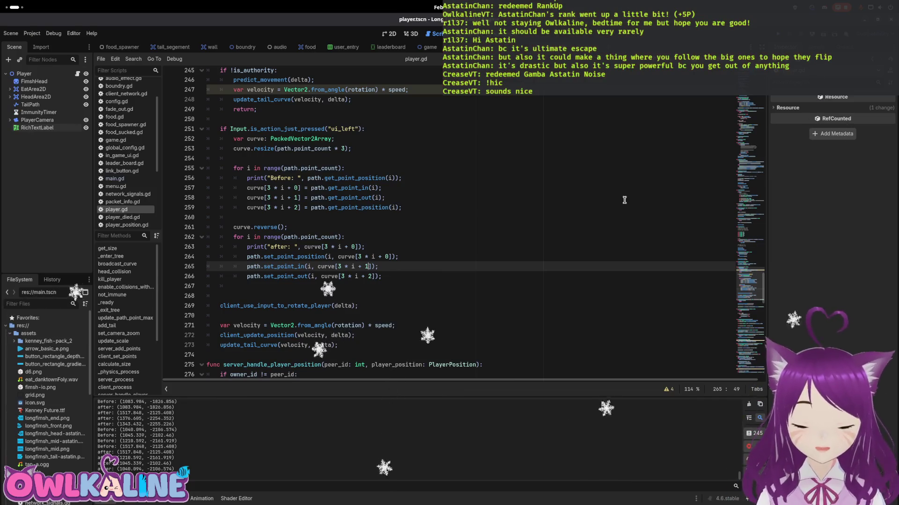
- Delete the ui_left test block on lines 251–266 and rerun the game
{"action": "left_click", "coordinate": [325, 256]}
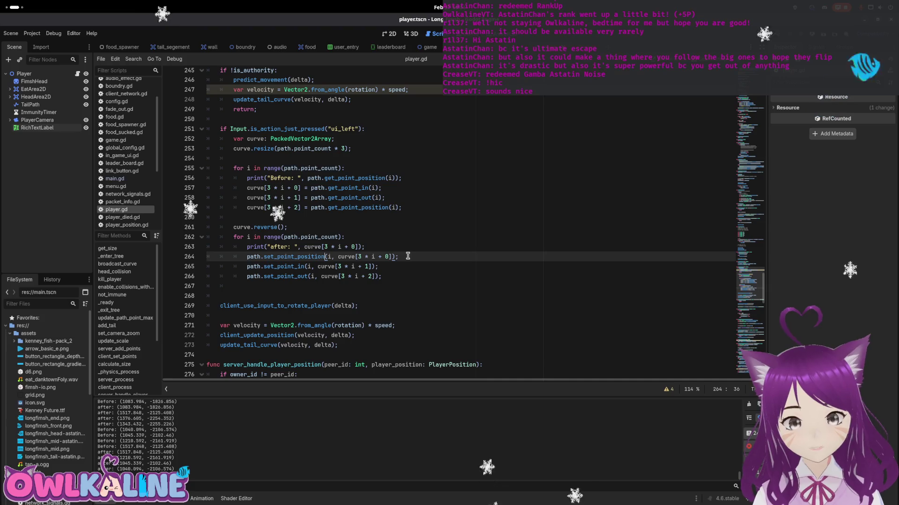
{"action": "mouse_move", "coordinate": [392, 276]}
{"action": "left_mouse_down"}
{"action": "mouse_move", "coordinate": [220, 178]}
{"action": "mouse_move", "coordinate": [201, 129]}
{"action": "left_mouse_up"}
{"action": "key", "text": "BackSpace"}
{"action": "key", "text": "BackSpace"}
{"action": "key", "text": "BackSpace"}
{"action": "key", "text": "BackSpace"}
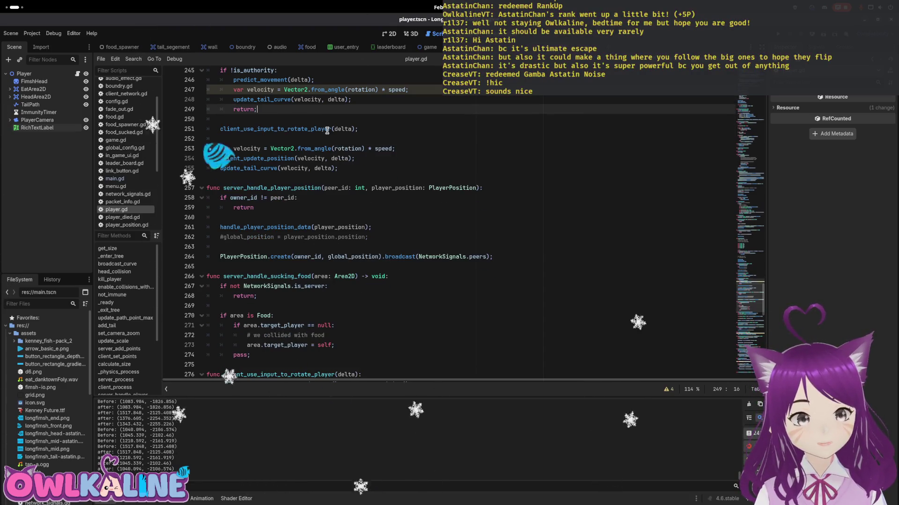
{"action": "key", "text": "F5"}
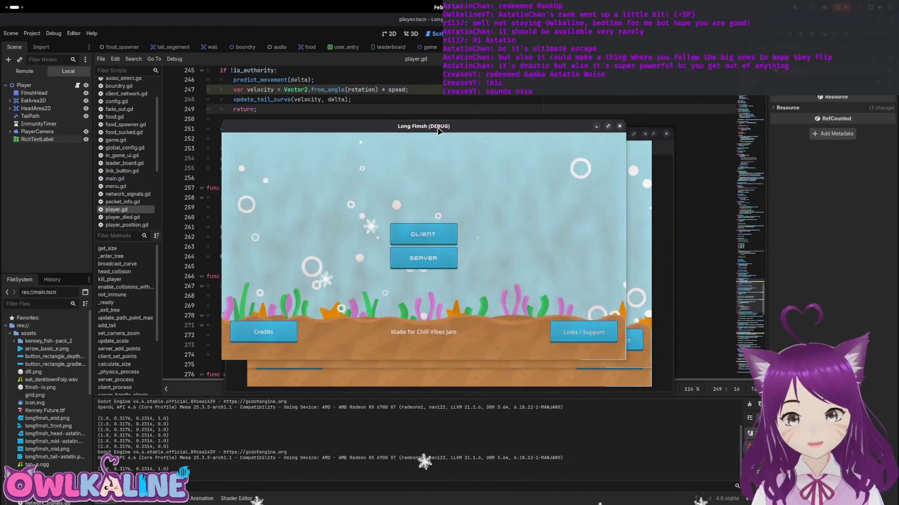
- Start a server and client, maximize a game window, and move it to check the menu background
{"action": "left_click", "coordinate": [453, 238]}
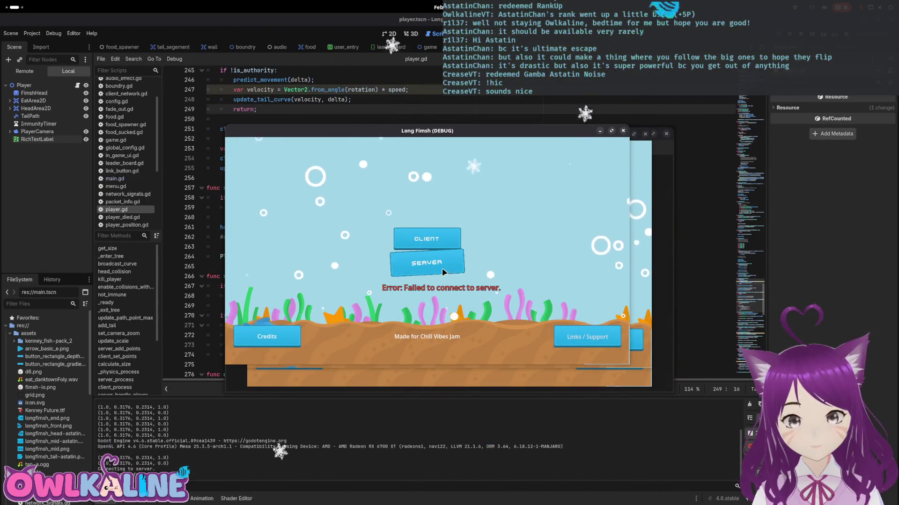
{"action": "left_click", "coordinate": [441, 265]}
{"action": "left_click", "coordinate": [452, 241]}
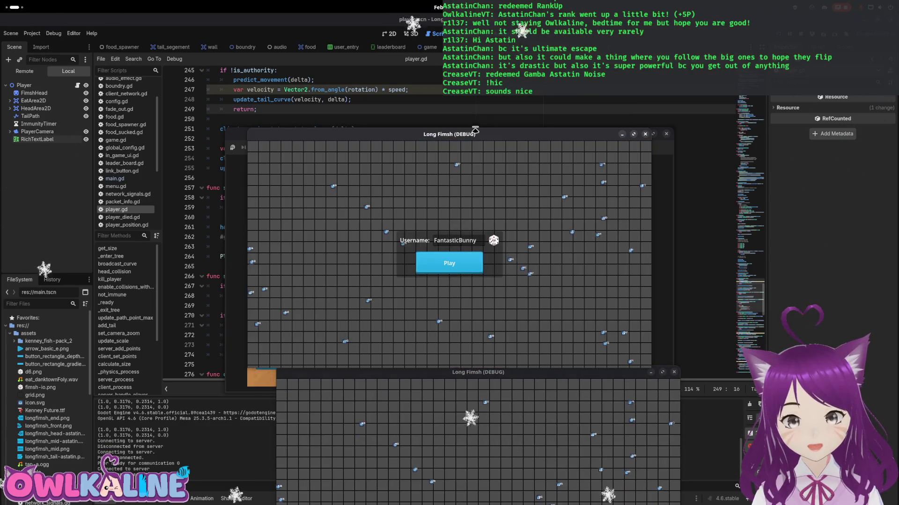
{"action": "double_click", "coordinate": [475, 134]}
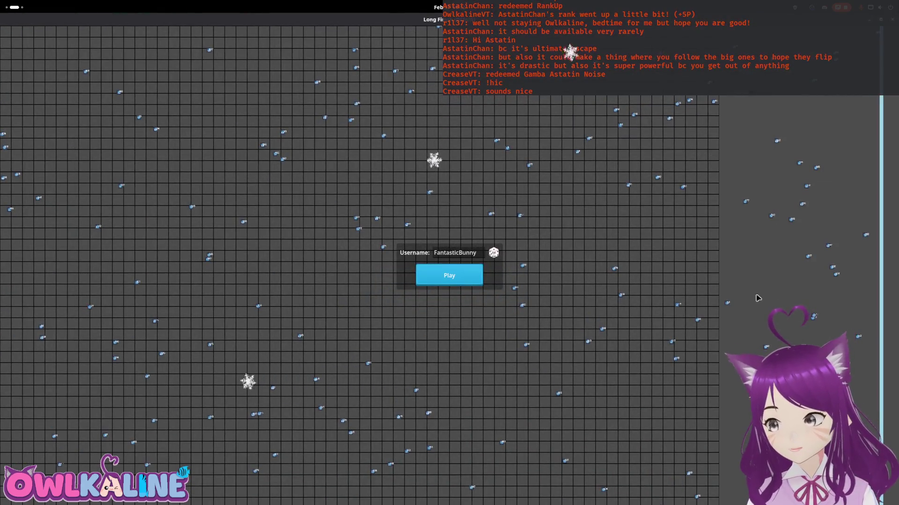
{"action": "key", "text": "F5"}
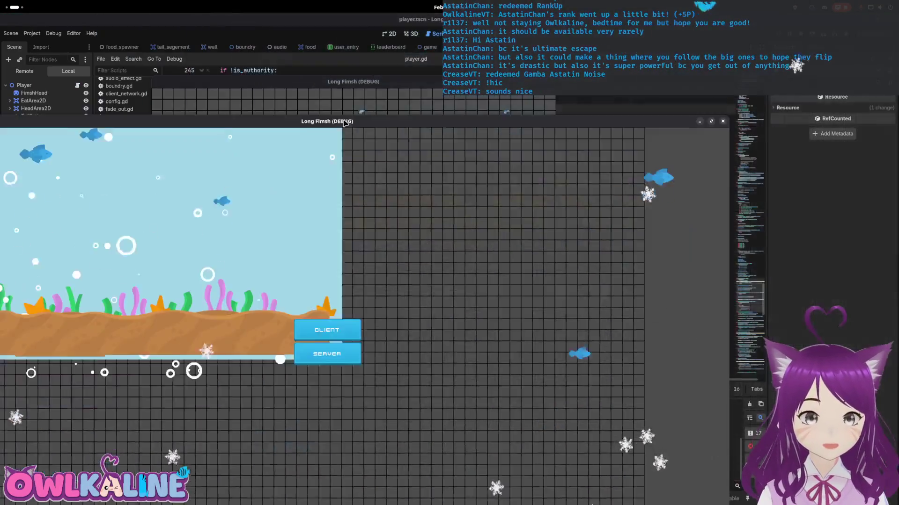
{"action": "mouse_move", "coordinate": [344, 122]}
{"action": "left_mouse_down"}
{"action": "mouse_move", "coordinate": [471, 120]}
{"action": "mouse_move", "coordinate": [484, 22]}
{"action": "mouse_move", "coordinate": [455, 84]}
{"action": "left_mouse_up"}
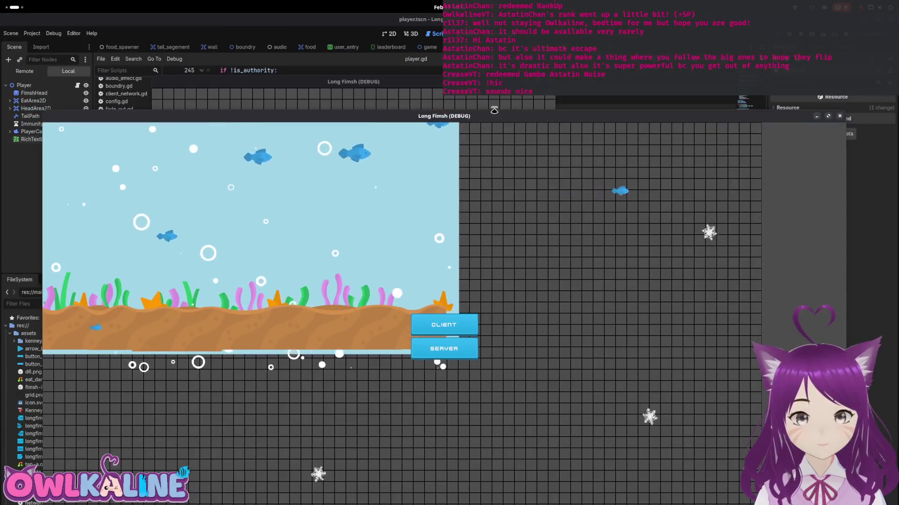
{"action": "key", "text": "super"}
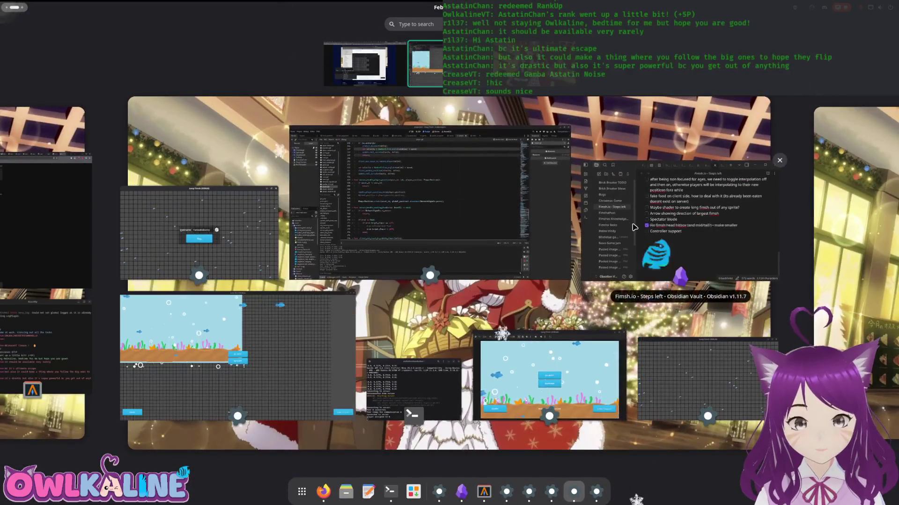
- Bring up the Fimsh.io - Steps left note and fold or unfold its Visuals and Bugs sections
{"action": "left_click", "coordinate": [674, 262]}
{"action": "scroll", "coordinate": [437, 279], "scroll_direction": "up", "scroll_amount": 5}
{"action": "scroll", "coordinate": [436, 279], "scroll_direction": "up", "scroll_amount": 12}
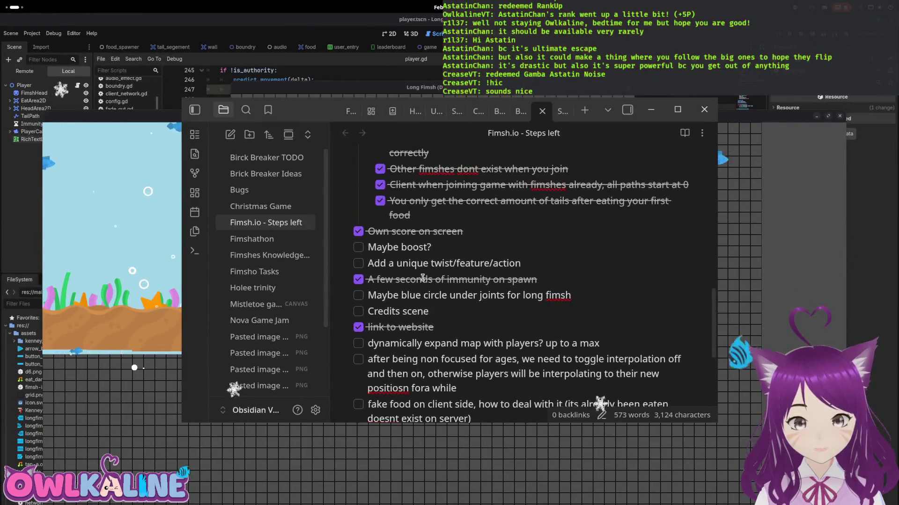
{"action": "left_click", "coordinate": [345, 270]}
{"action": "left_click", "coordinate": [346, 270]}
{"action": "left_click", "coordinate": [346, 285]}
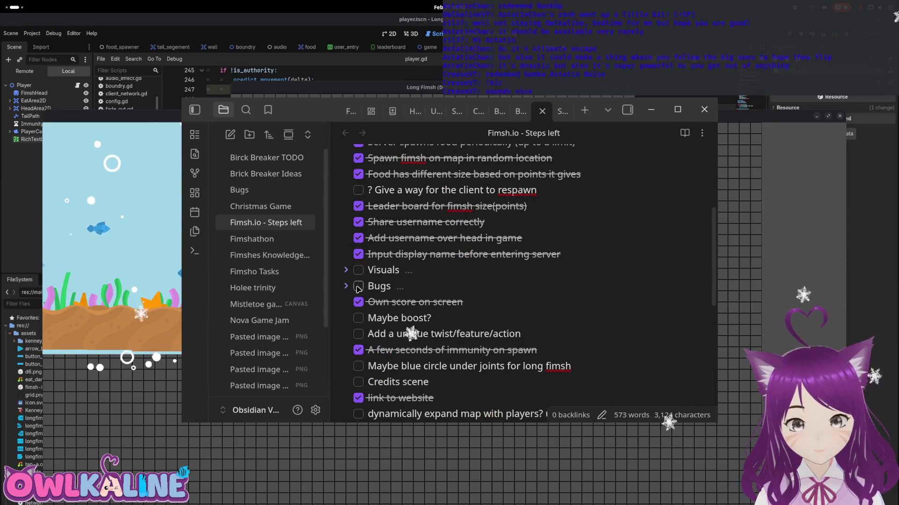
{"action": "left_click", "coordinate": [458, 266]}
{"action": "key", "text": "Return"}
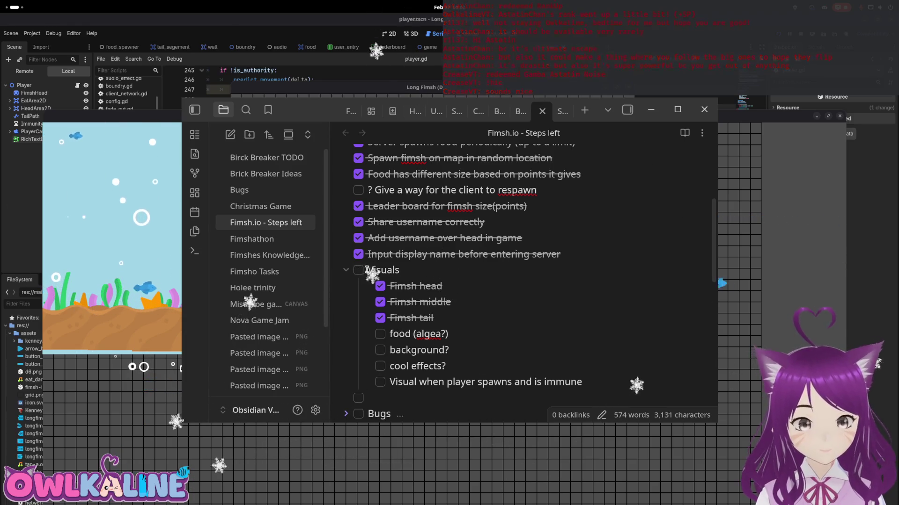
{"action": "left_click", "coordinate": [346, 270]}
{"action": "scroll", "coordinate": [461, 267], "scroll_direction": "down", "scroll_amount": 2}
{"action": "type", "text": "Have background scale on menu"}
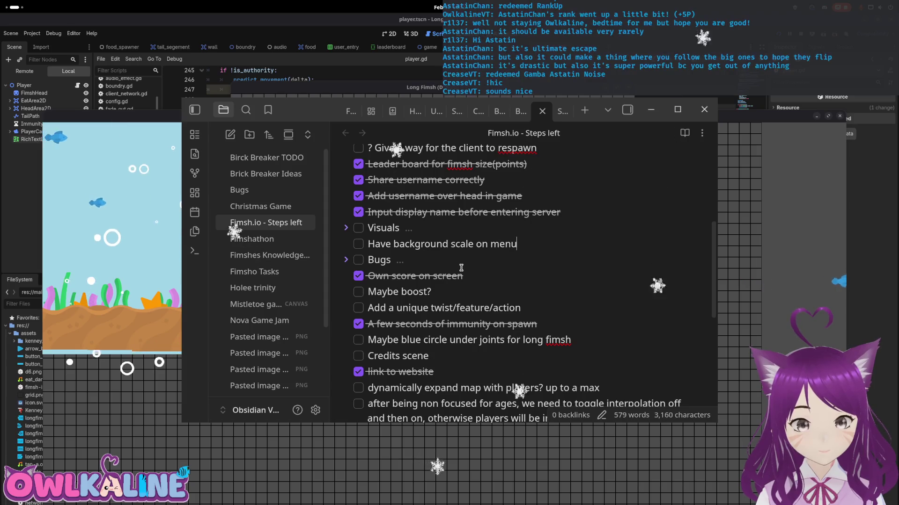
- Reword the background-scale task with "in game" and add a "Maybe settings menu" task
{"action": "key", "text": "Return"}
{"action": "type", "text": "Have background correct o"}
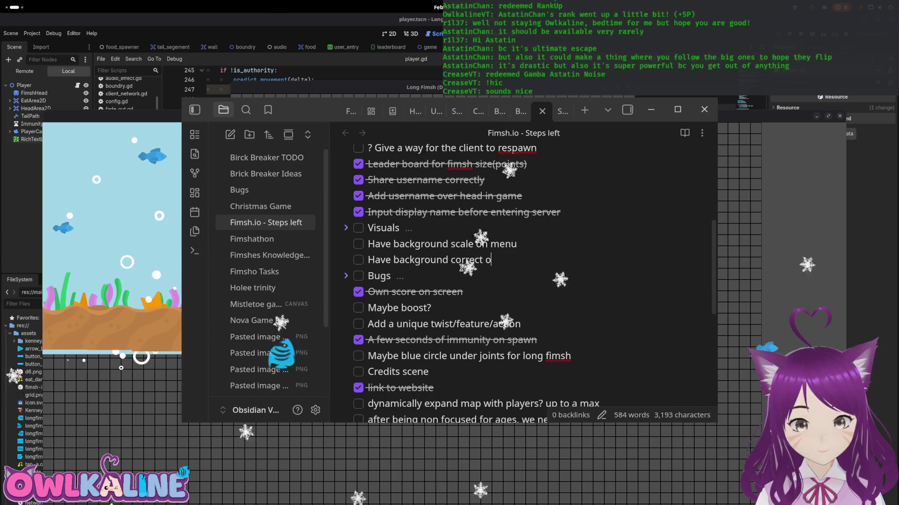
{"action": "key", "text": "BackSpace"}
{"action": "type", "text": "in game"}
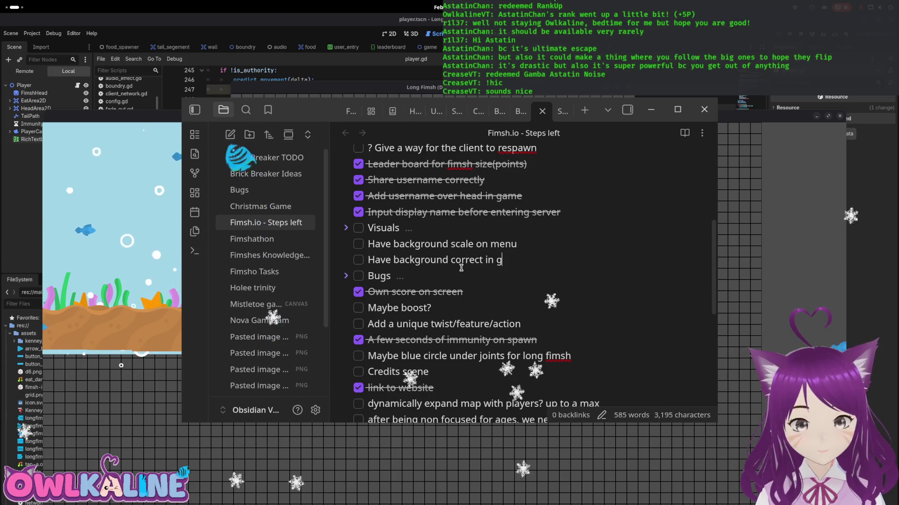
{"action": "key", "text": "Return"}
{"action": "type", "text": "Maybe"}
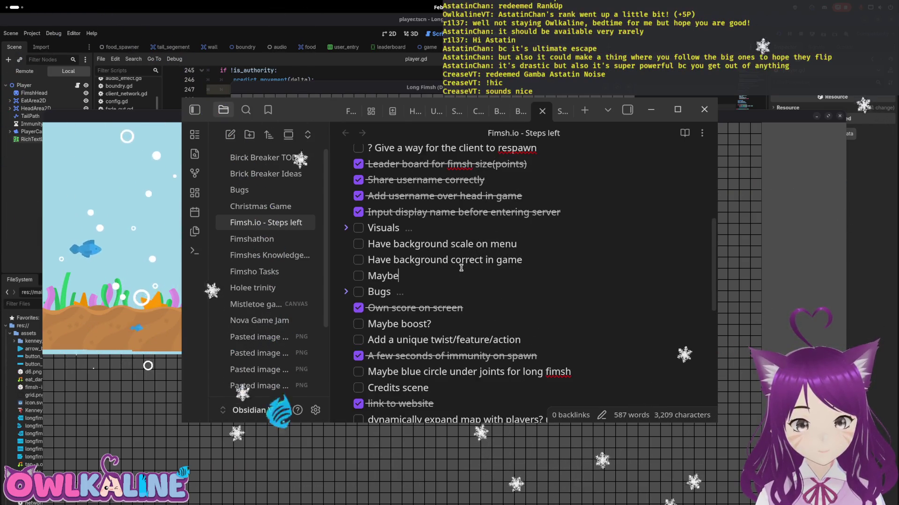
{"action": "type", "text": " settings menu"}
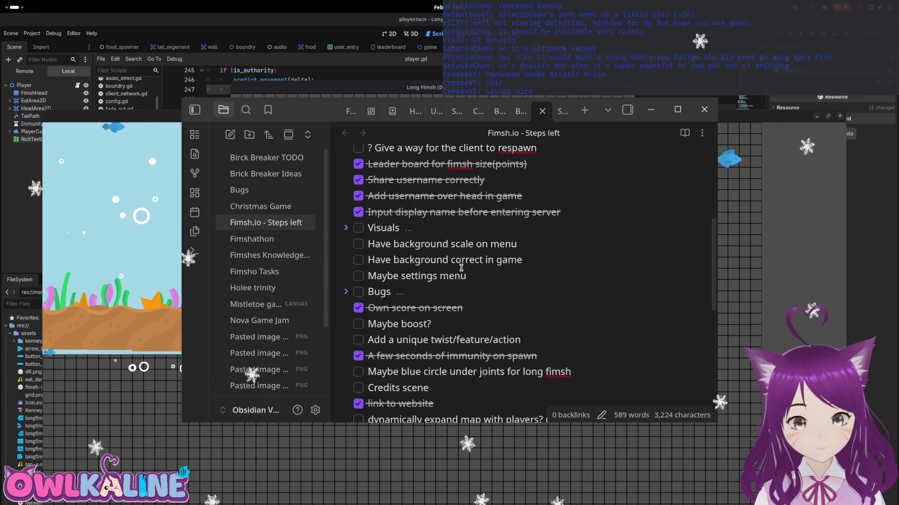
{"action": "left_click", "coordinate": [512, 249]}
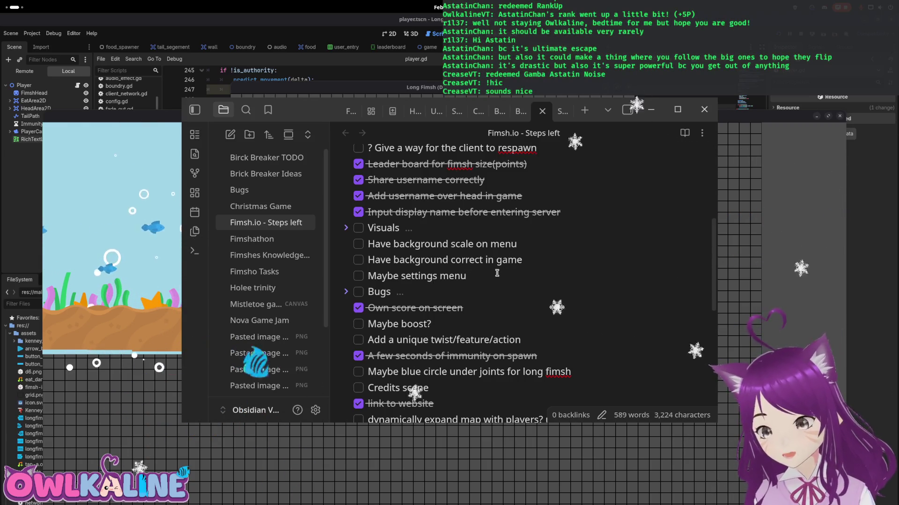
{"action": "double_click", "coordinate": [425, 276]}
- Expand the background container's Transform and undo the layout_mode and visibility changes
{"action": "key", "text": "alt+Tab"}
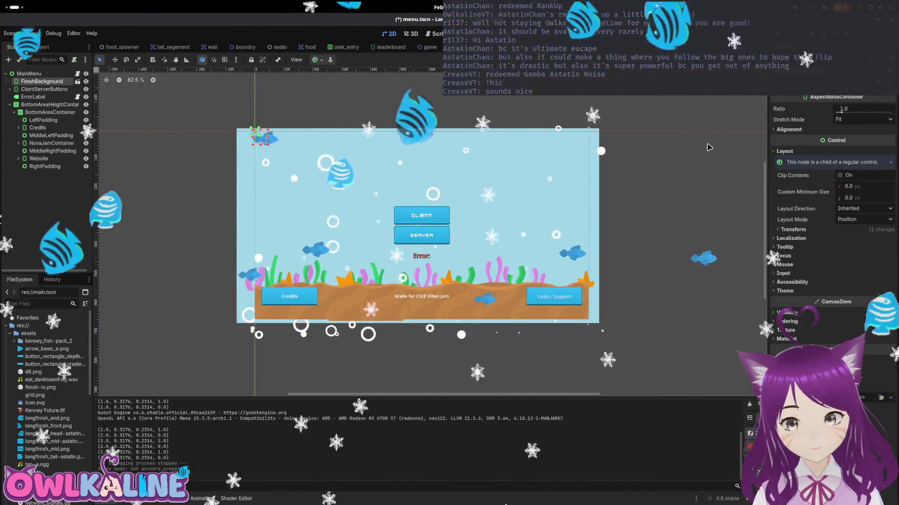
{"action": "left_click", "coordinate": [784, 229]}
{"action": "key", "text": "ctrl+z"}
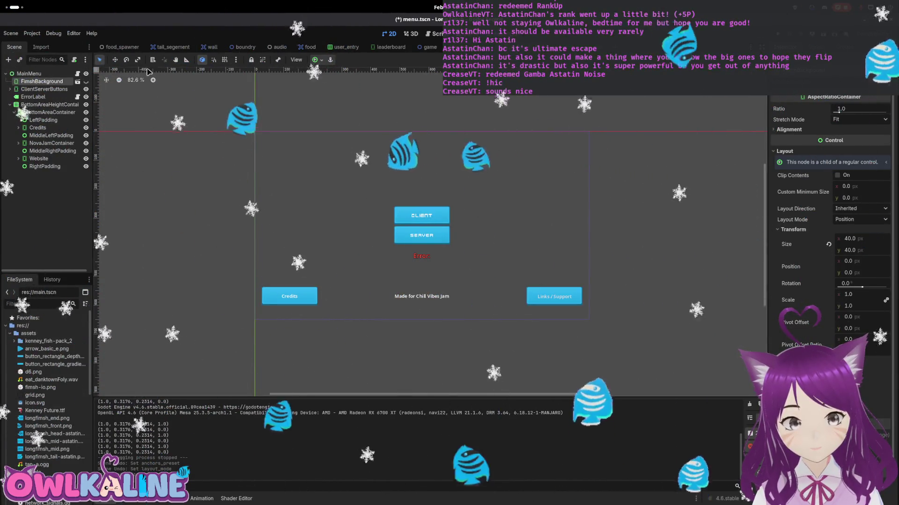
{"action": "key", "text": "ctrl+z"}
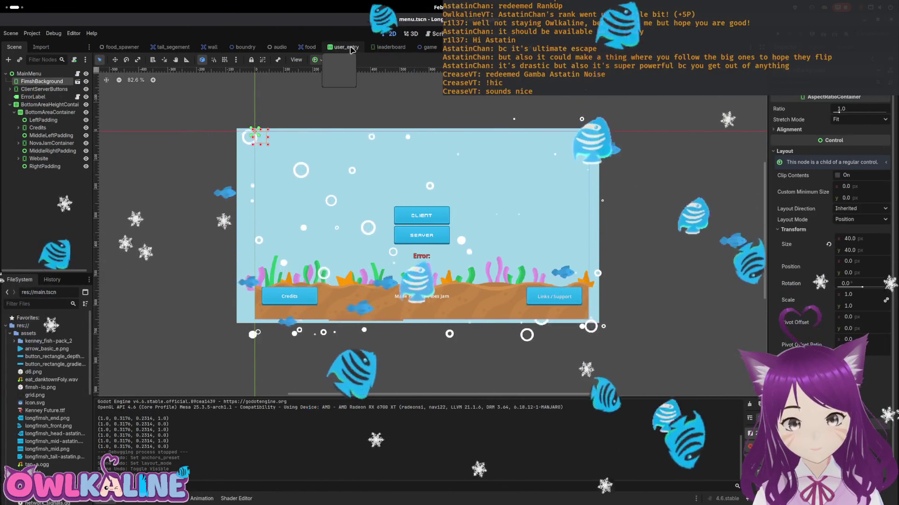
{"action": "scroll", "coordinate": [38, 355], "scroll_direction": "down", "scroll_amount": 6}
{"action": "scroll", "coordinate": [44, 377], "scroll_direction": "down", "scroll_amount": 5}
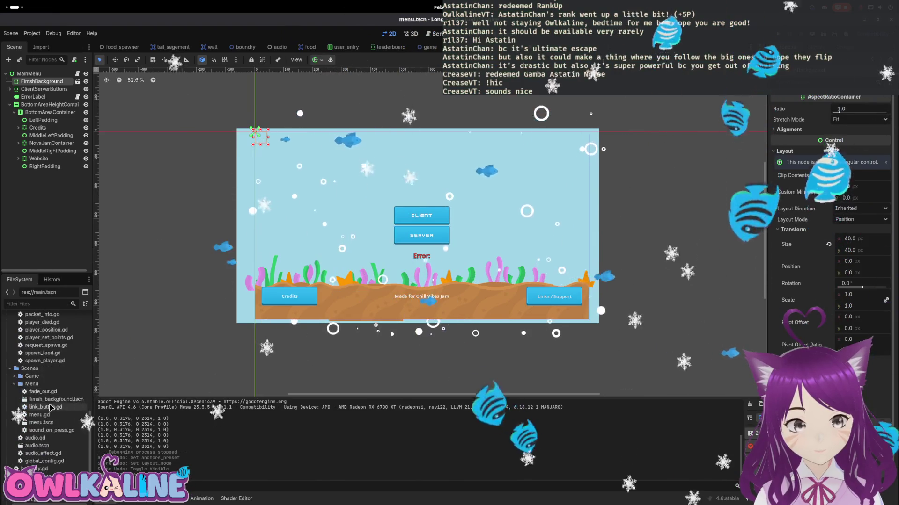
{"action": "double_click", "coordinate": [49, 422]}
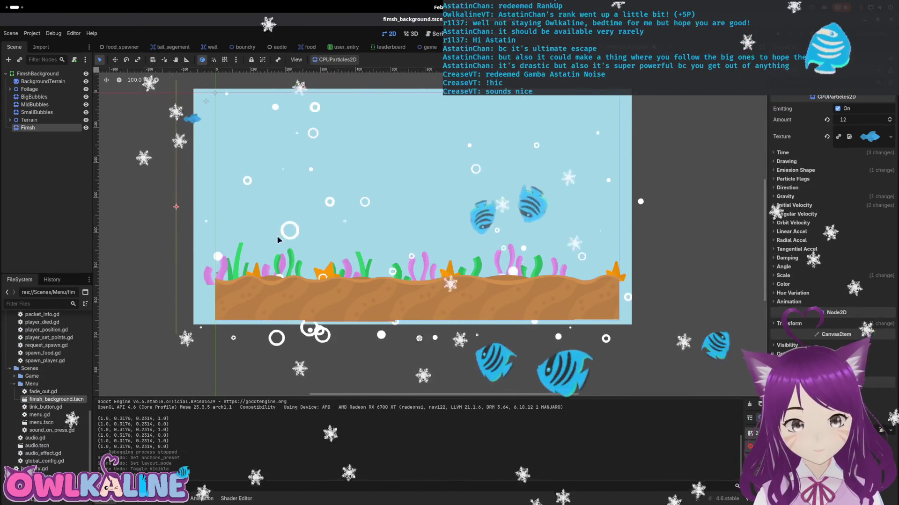
- Inspect the FimshBackground root and BackgroundTerrain's Transform, Texture, Ordering and Visibility sections
{"action": "left_click", "coordinate": [496, 149]}
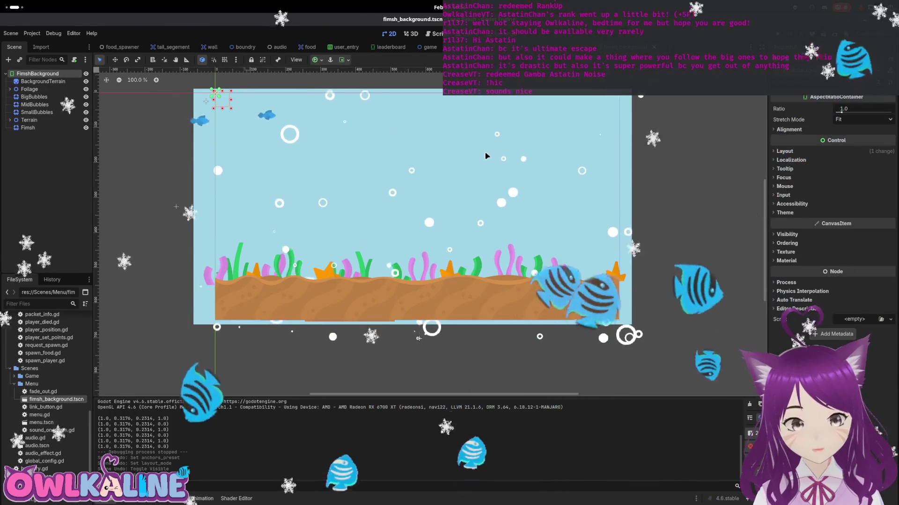
{"action": "left_click", "coordinate": [49, 82]}
{"action": "left_click", "coordinate": [55, 96]}
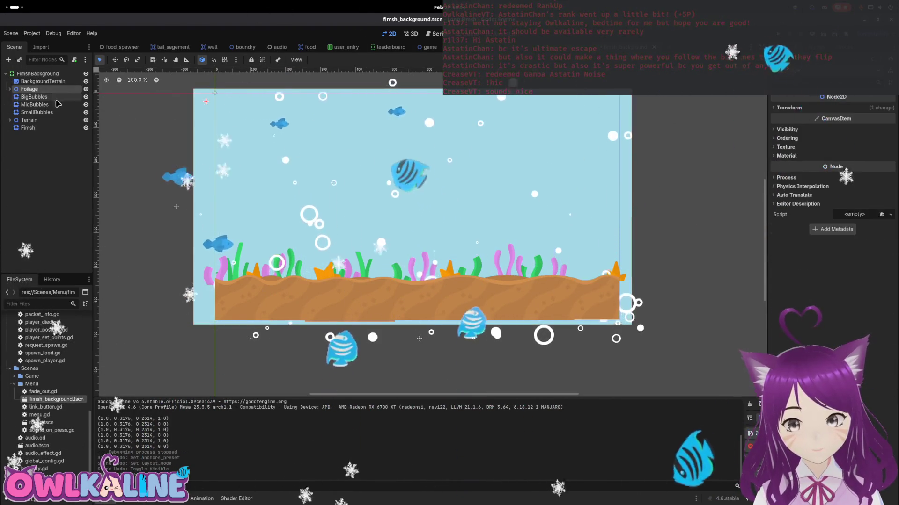
{"action": "left_click", "coordinate": [55, 81]}
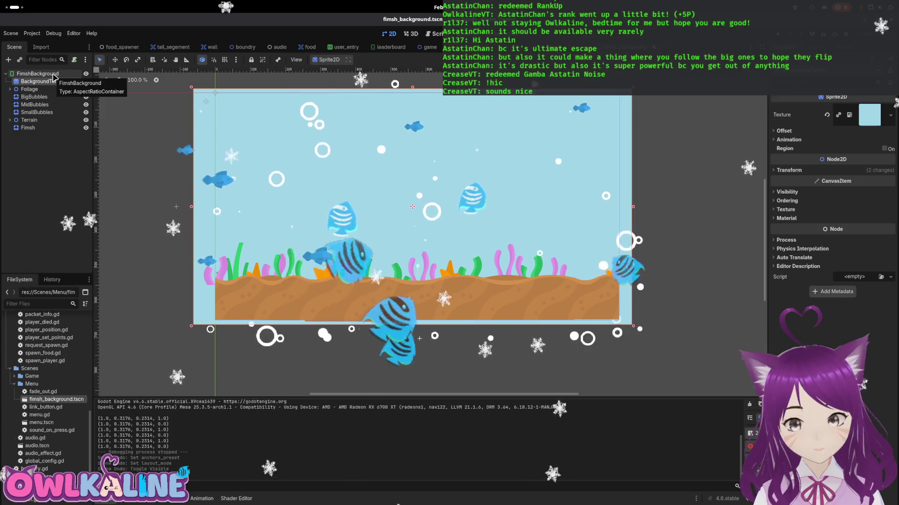
{"action": "left_click", "coordinate": [797, 171]}
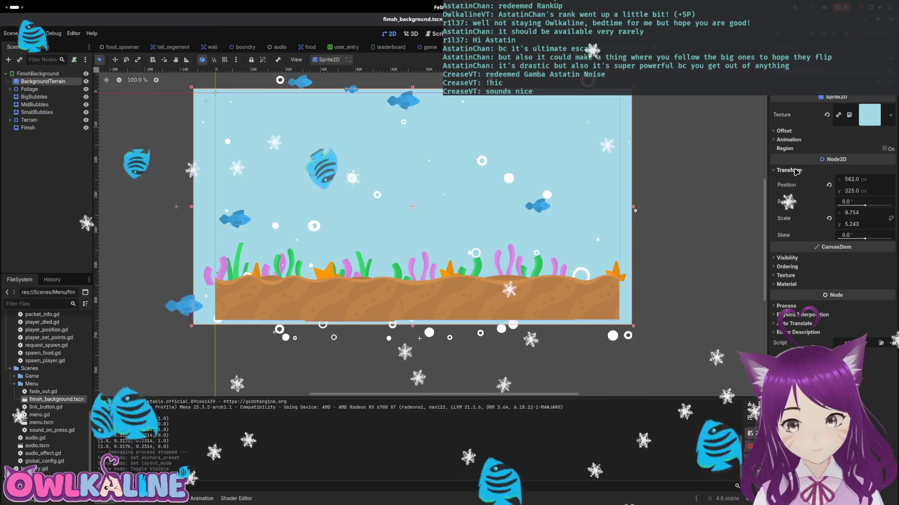
{"action": "left_click", "coordinate": [788, 277]}
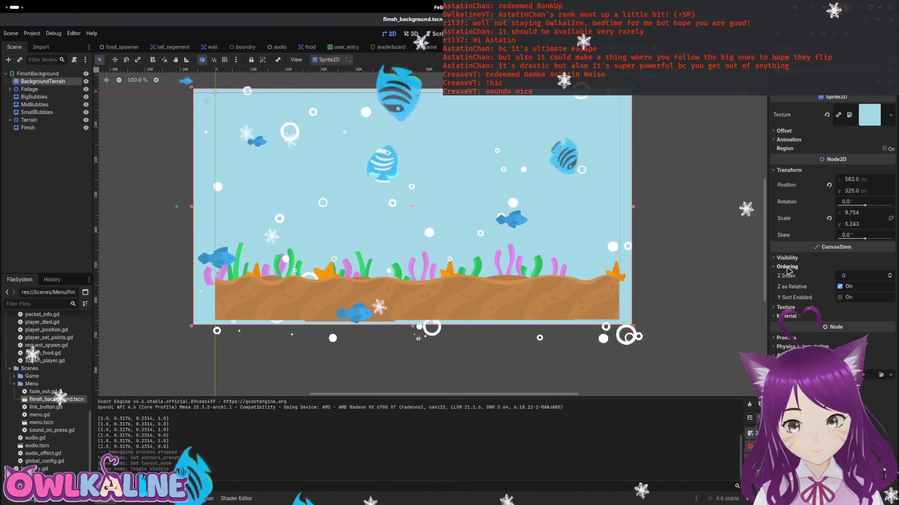
{"action": "left_click", "coordinate": [788, 276]}
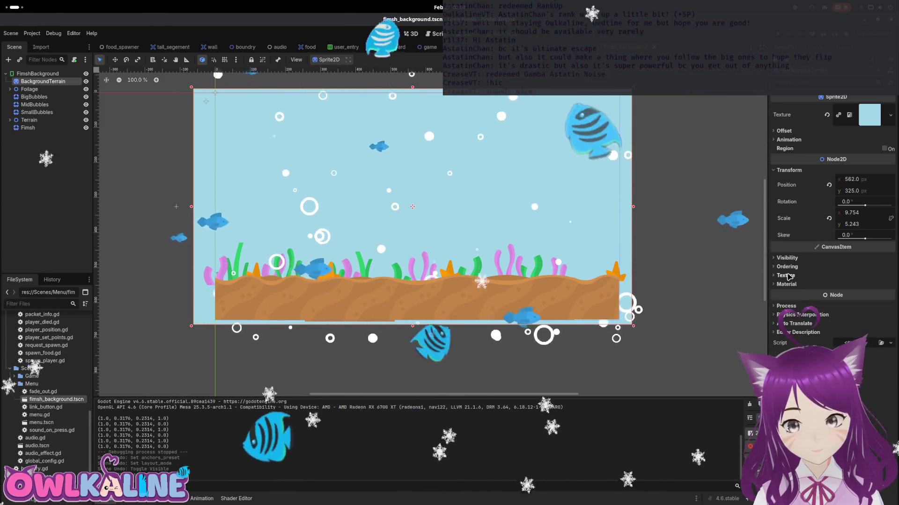
{"action": "left_click", "coordinate": [788, 267]}
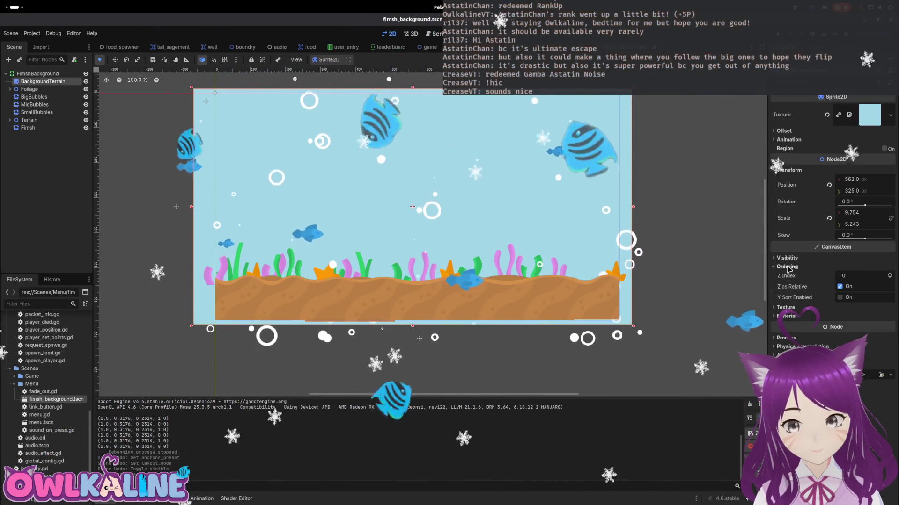
{"action": "left_click", "coordinate": [788, 258]}
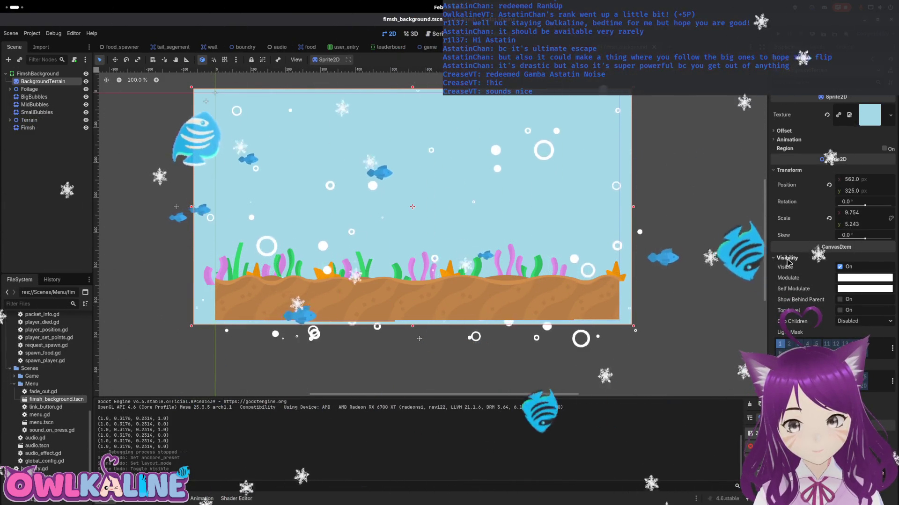
{"action": "left_click", "coordinate": [787, 259]}
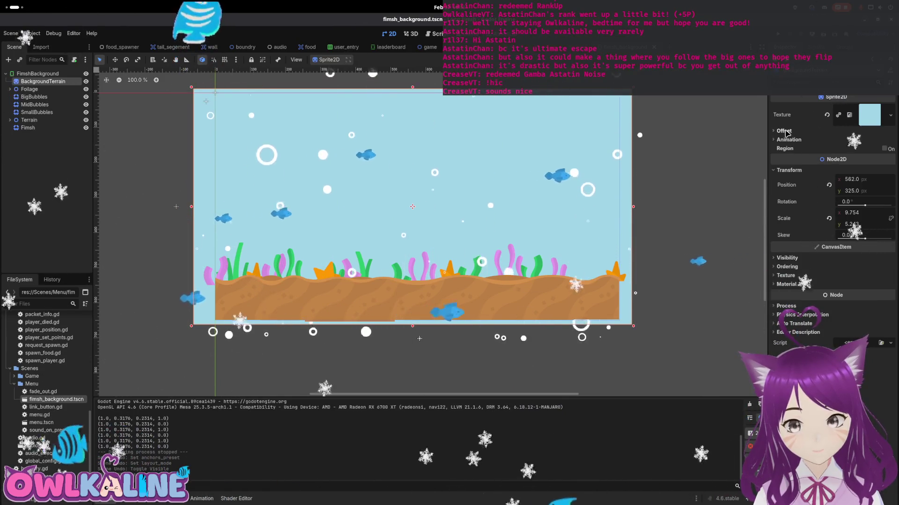
- Check Foliage's position offset, then reselect BackgroundTerrain and open the root's context menu
{"action": "left_click", "coordinate": [29, 89]}
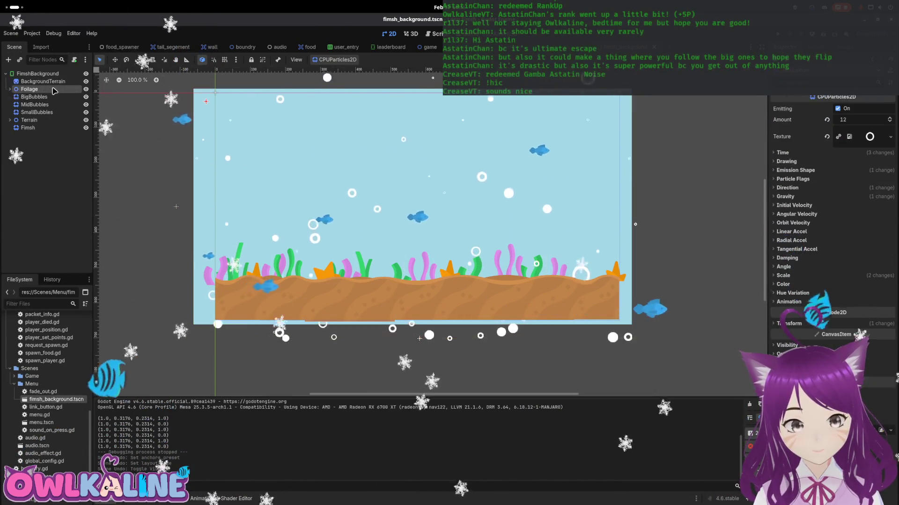
{"action": "left_click", "coordinate": [779, 108]}
{"action": "left_click", "coordinate": [788, 107]}
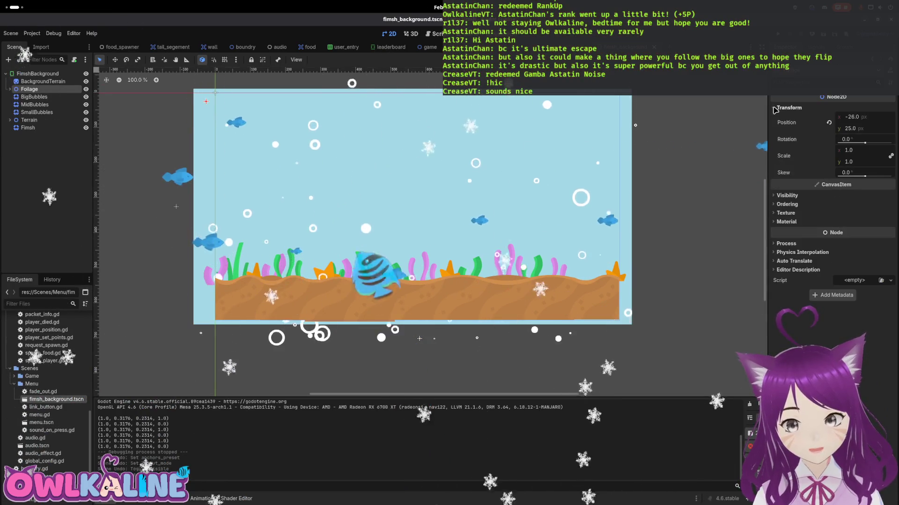
{"action": "left_click", "coordinate": [789, 108]}
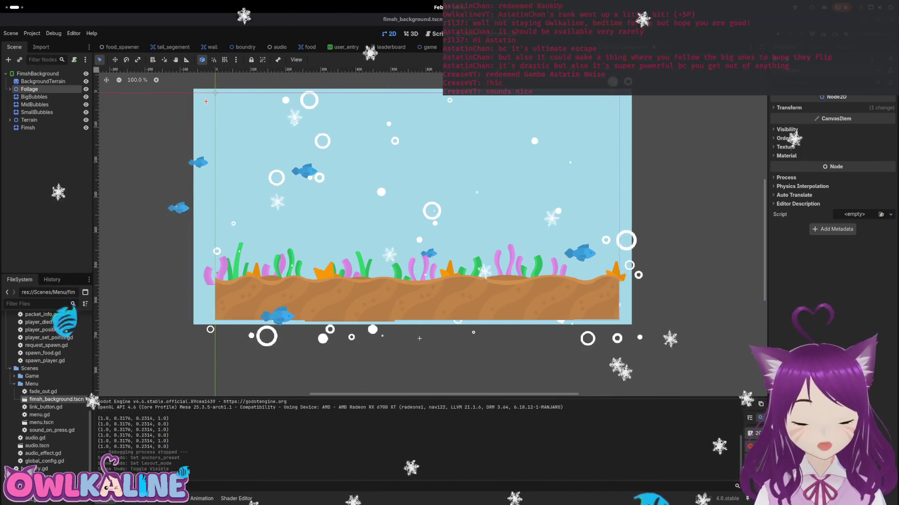
{"action": "left_click", "coordinate": [37, 82]}
{"action": "key", "text": "Escape"}
{"action": "right_click", "coordinate": [43, 76]}
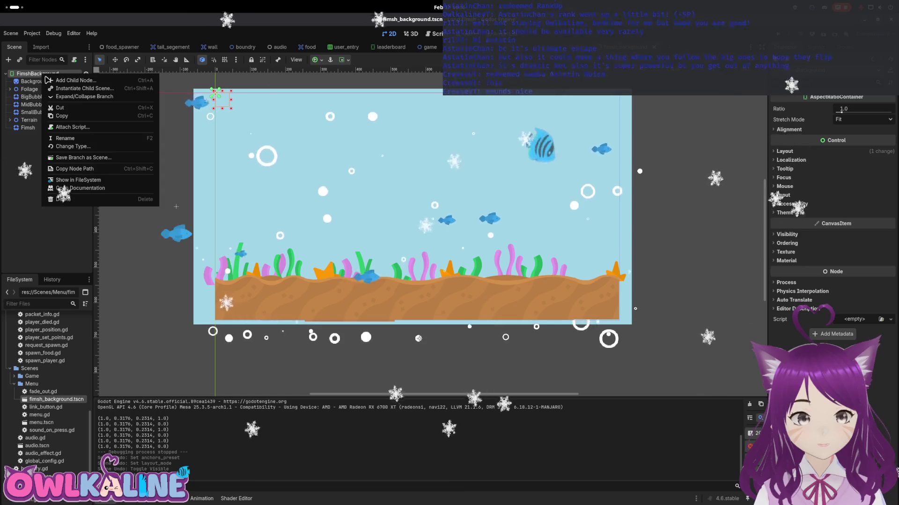
{"action": "left_click", "coordinate": [75, 80]}
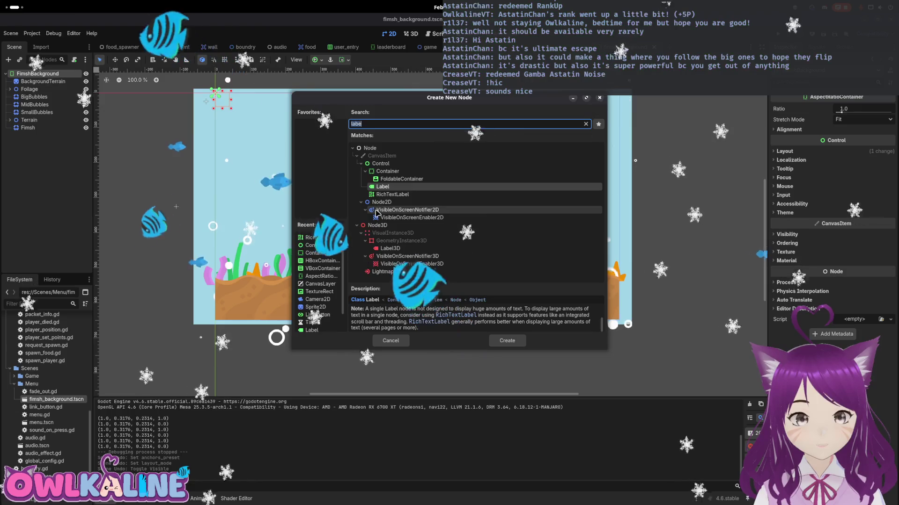
{"action": "key", "text": "BackSpace"}
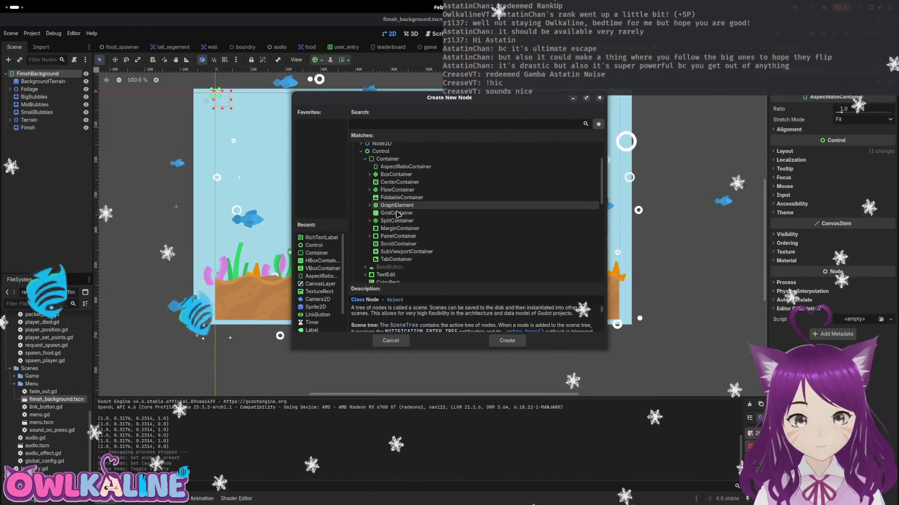
{"action": "scroll", "coordinate": [406, 176], "scroll_direction": "up", "scroll_amount": 2}
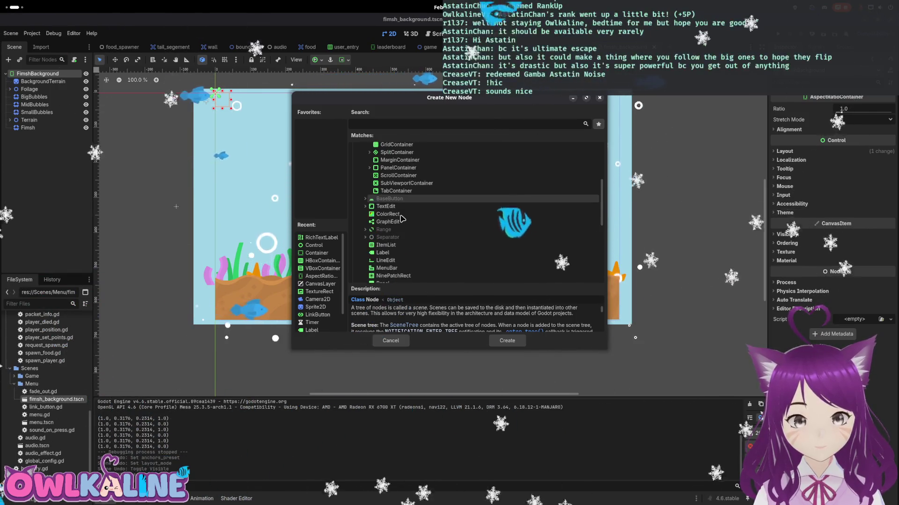
{"action": "scroll", "coordinate": [407, 226], "scroll_direction": "down", "scroll_amount": 3}
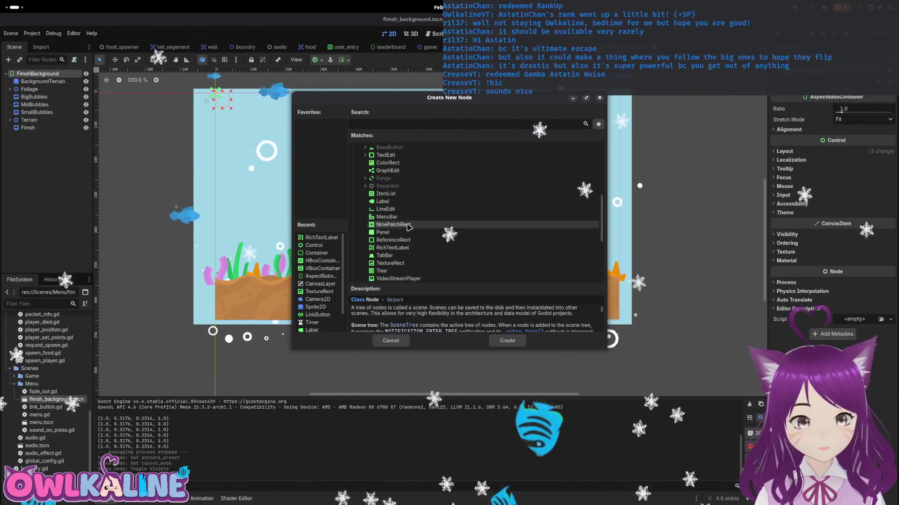
{"action": "scroll", "coordinate": [412, 226], "scroll_direction": "down", "scroll_amount": 6}
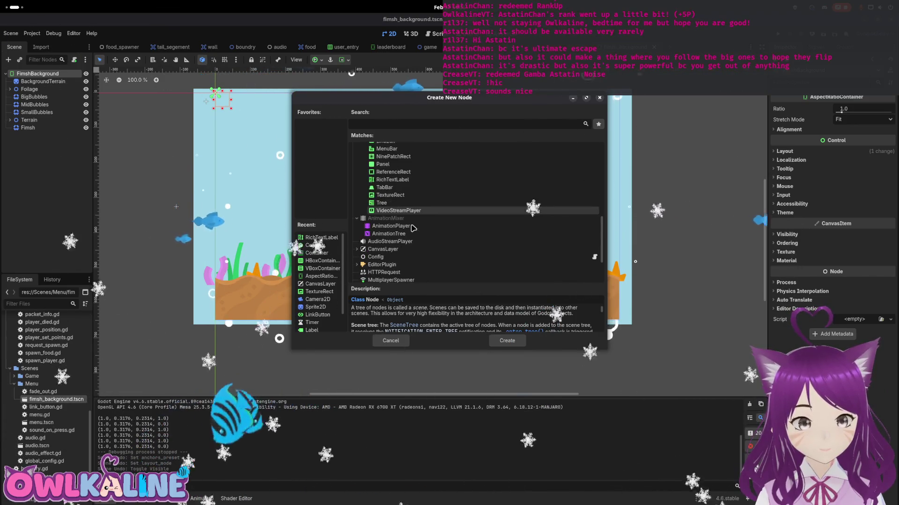
{"action": "scroll", "coordinate": [416, 226], "scroll_direction": "up", "scroll_amount": 9}
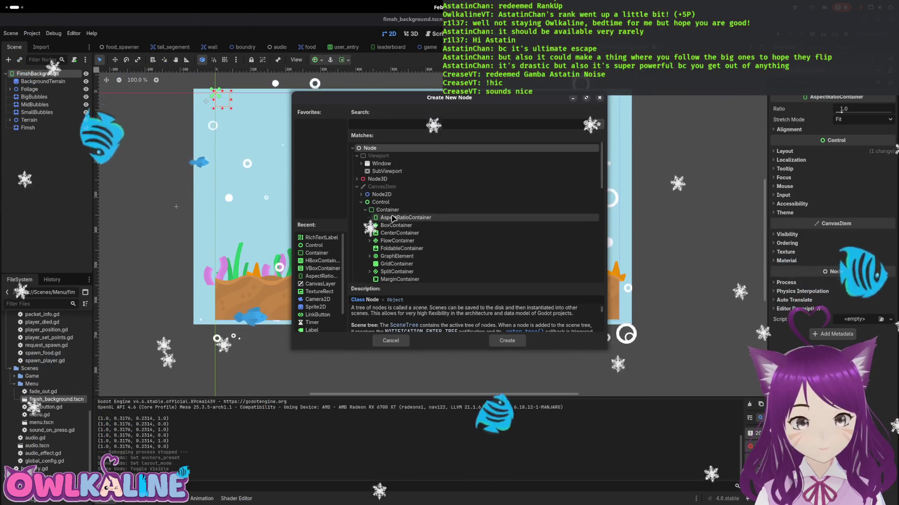
{"action": "left_click", "coordinate": [362, 195]}
{"action": "scroll", "coordinate": [412, 217], "scroll_direction": "down", "scroll_amount": 4}
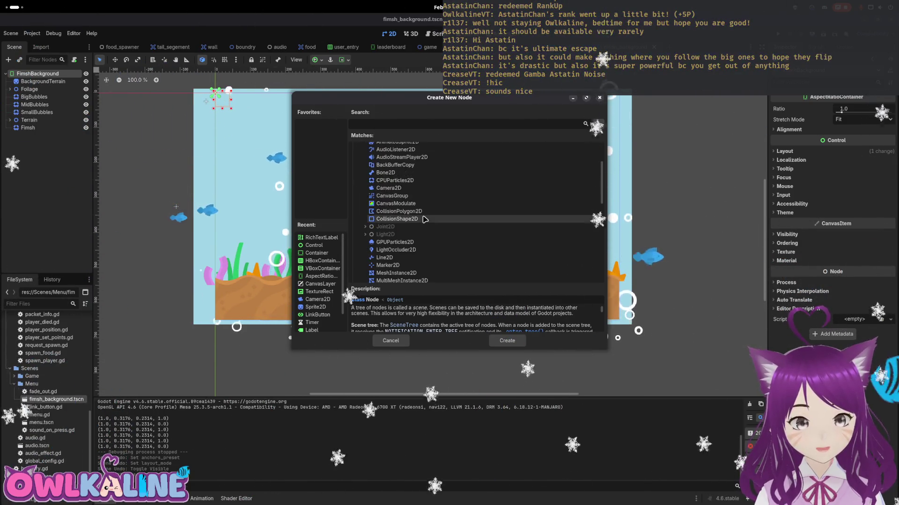
{"action": "left_click", "coordinate": [411, 204]}
{"action": "left_click", "coordinate": [415, 197]}
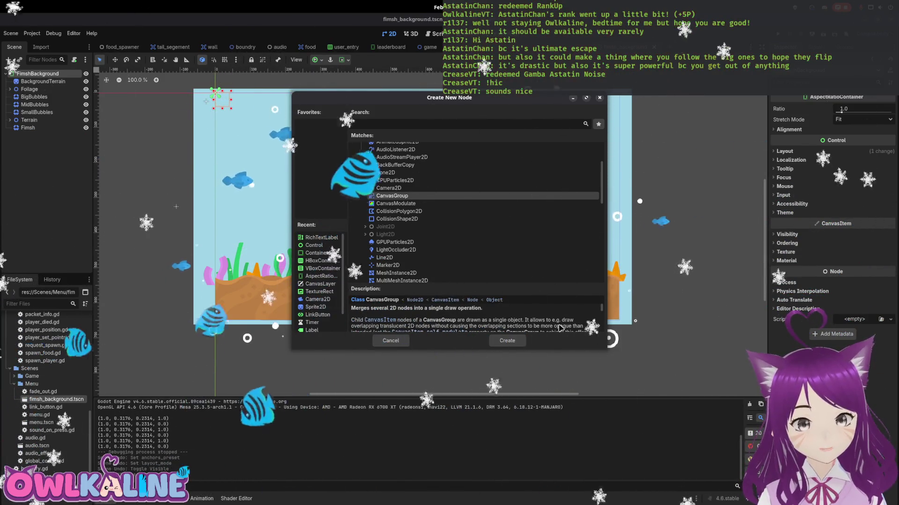
{"action": "scroll", "coordinate": [560, 328], "scroll_direction": "down", "scroll_amount": 1}
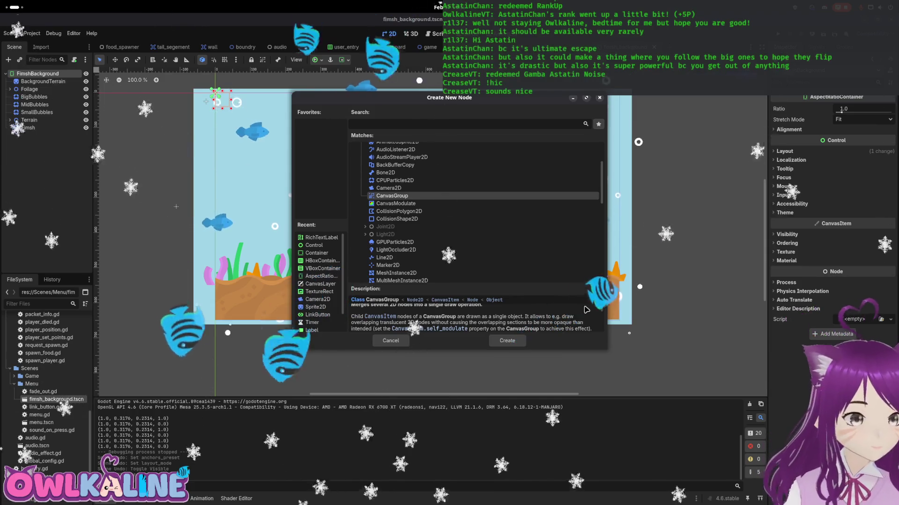
{"action": "left_click", "coordinate": [402, 158]}
{"action": "left_click", "coordinate": [396, 149]}
{"action": "left_click", "coordinate": [395, 165]}
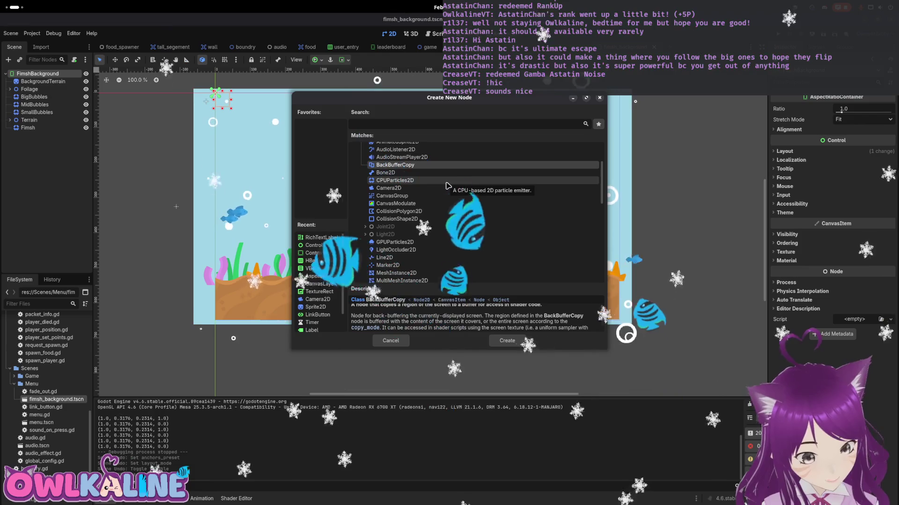
{"action": "scroll", "coordinate": [435, 187], "scroll_direction": "up", "scroll_amount": 2}
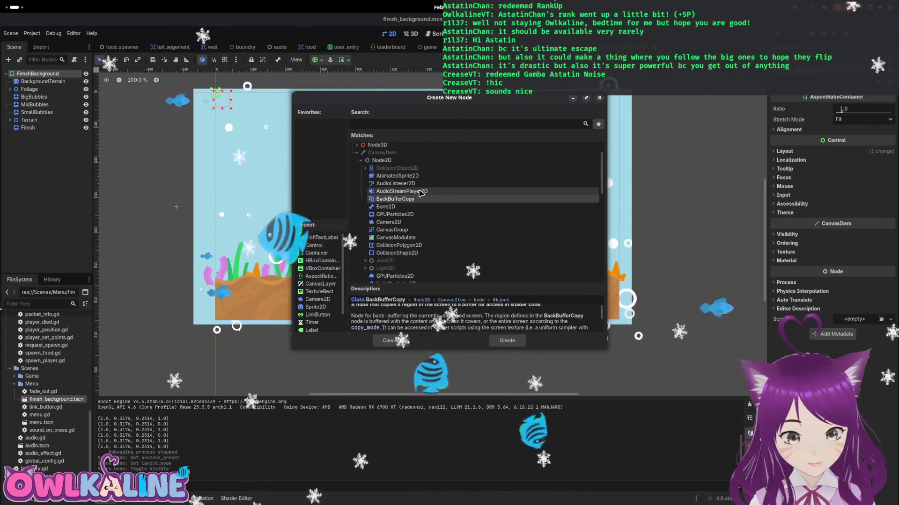
{"action": "scroll", "coordinate": [421, 196], "scroll_direction": "down", "scroll_amount": 2}
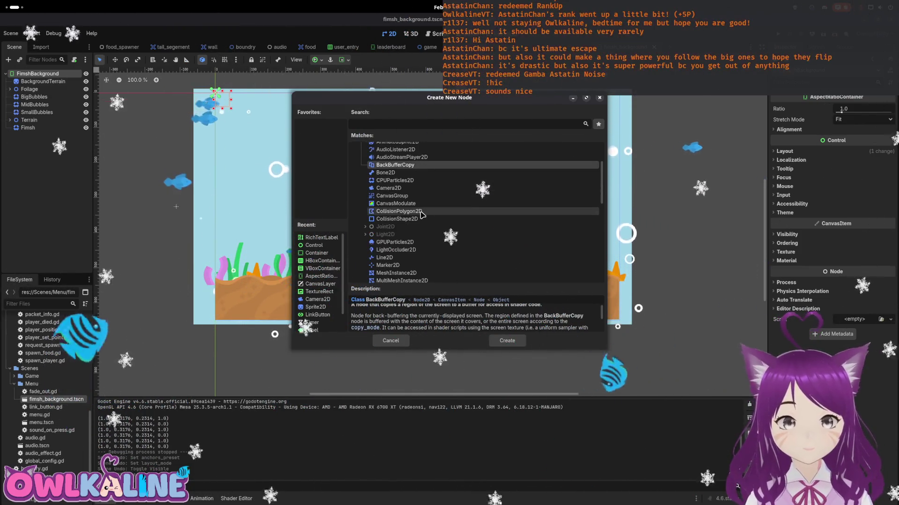
{"action": "left_click", "coordinate": [416, 204]}
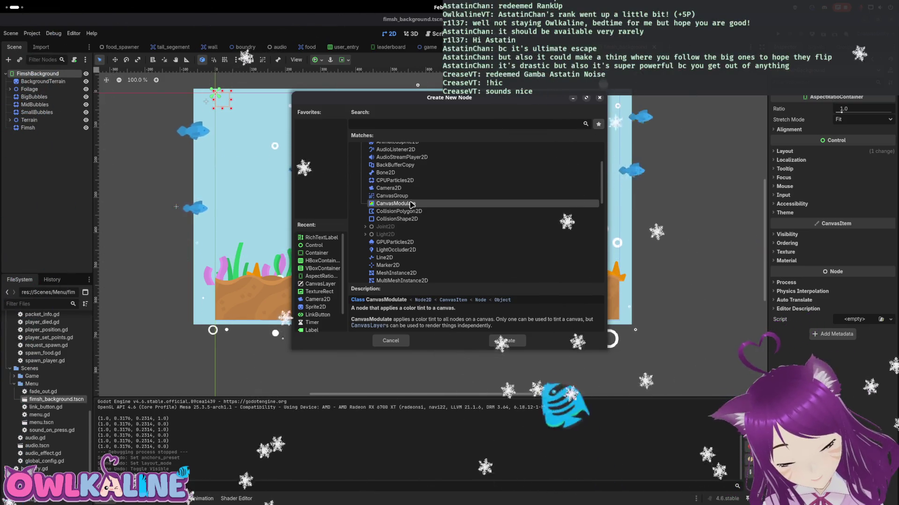
{"action": "scroll", "coordinate": [413, 224], "scroll_direction": "down", "scroll_amount": 3}
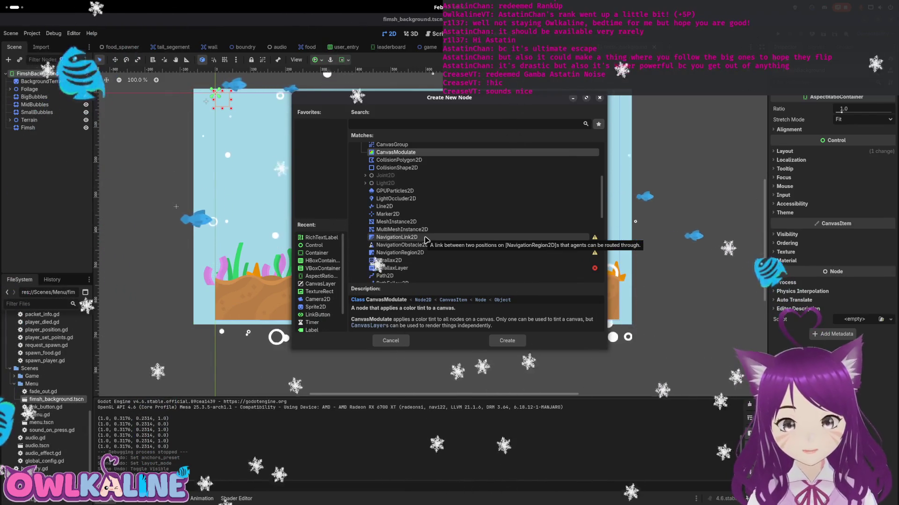
{"action": "scroll", "coordinate": [425, 240], "scroll_direction": "down", "scroll_amount": 3}
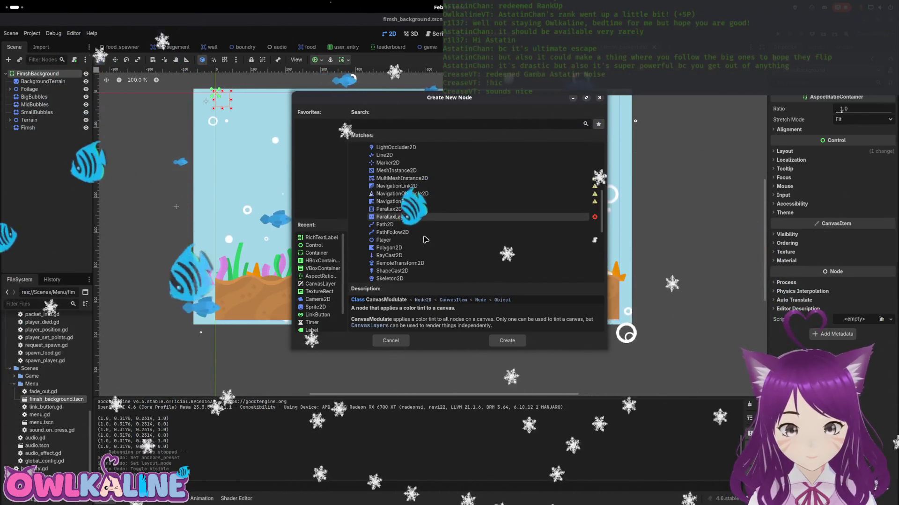
{"action": "scroll", "coordinate": [424, 241], "scroll_direction": "down", "scroll_amount": 4}
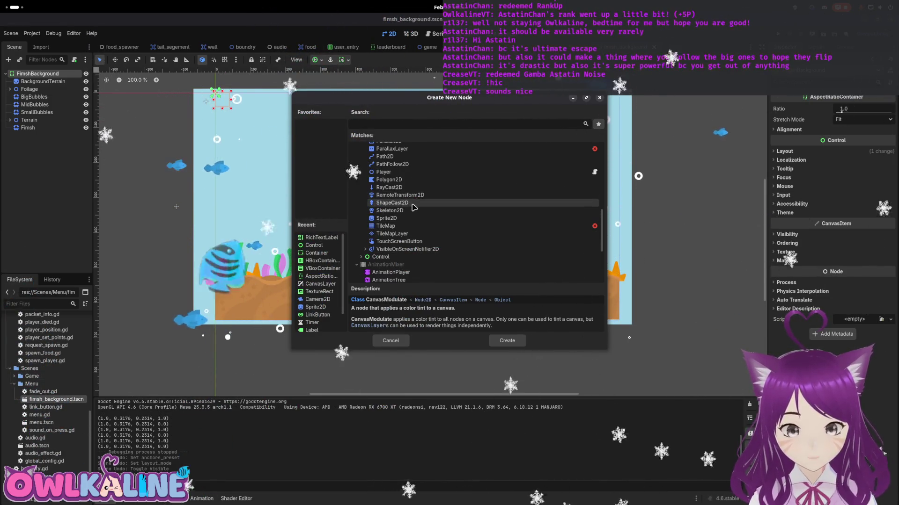
{"action": "scroll", "coordinate": [416, 236], "scroll_direction": "up", "scroll_amount": 3}
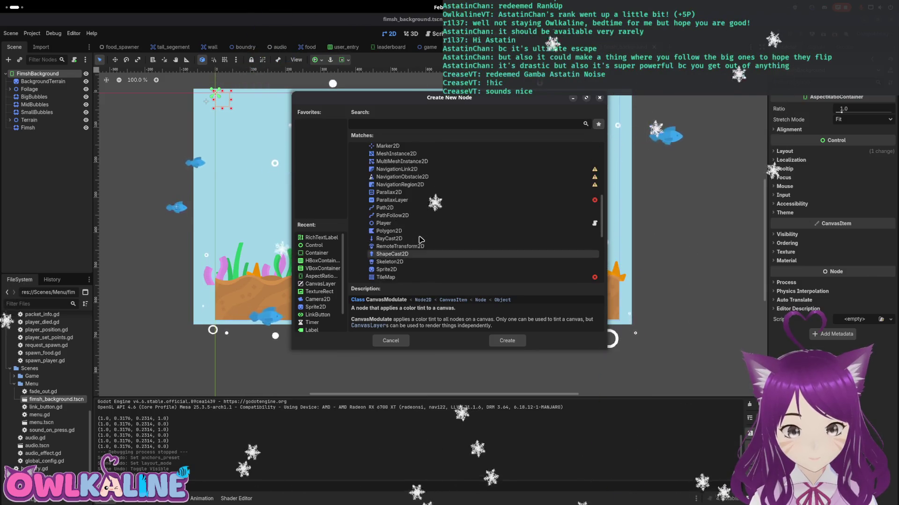
{"action": "scroll", "coordinate": [421, 231], "scroll_direction": "up", "scroll_amount": 2}
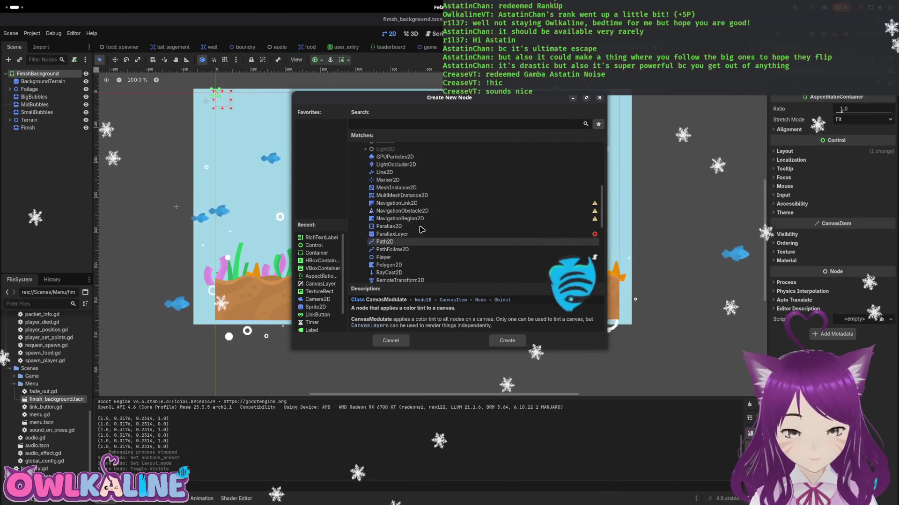
{"action": "scroll", "coordinate": [421, 244], "scroll_direction": "up", "scroll_amount": 2}
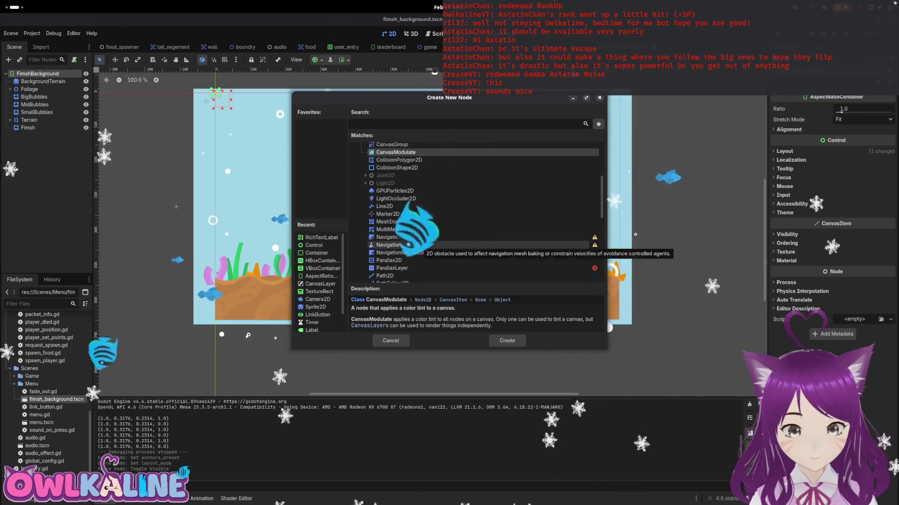
{"action": "scroll", "coordinate": [419, 230], "scroll_direction": "up", "scroll_amount": 2}
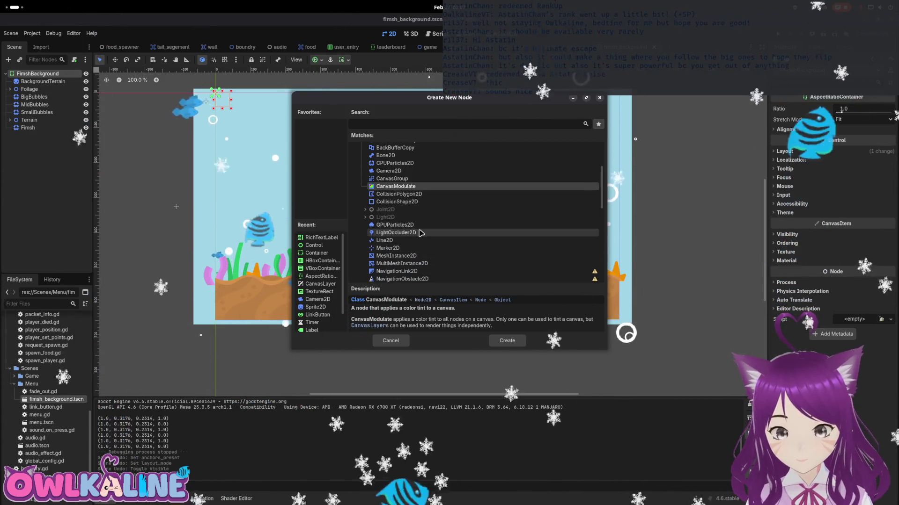
{"action": "scroll", "coordinate": [420, 252], "scroll_direction": "up", "scroll_amount": 2}
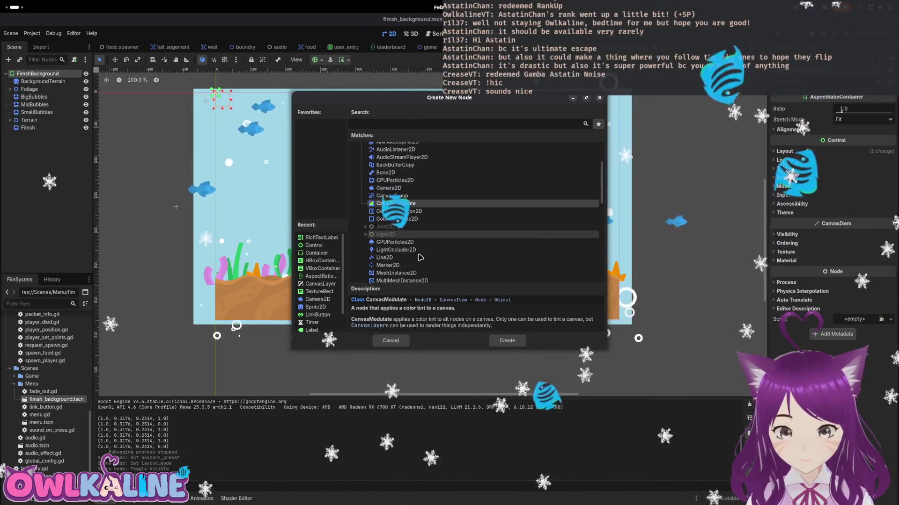
{"action": "scroll", "coordinate": [420, 259], "scroll_direction": "down", "scroll_amount": 1}
{"action": "scroll", "coordinate": [420, 258], "scroll_direction": "up", "scroll_amount": 2}
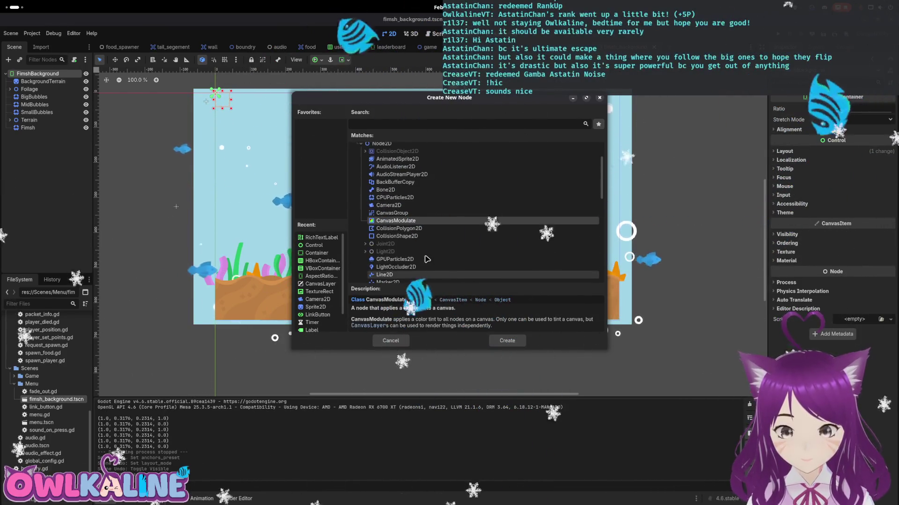
{"action": "scroll", "coordinate": [405, 238], "scroll_direction": "up", "scroll_amount": 1}
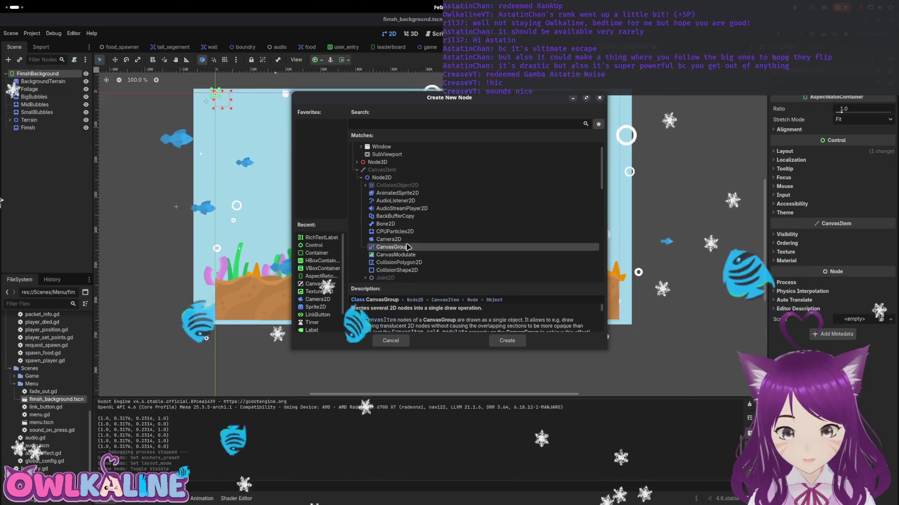
{"action": "left_click", "coordinate": [407, 240]}
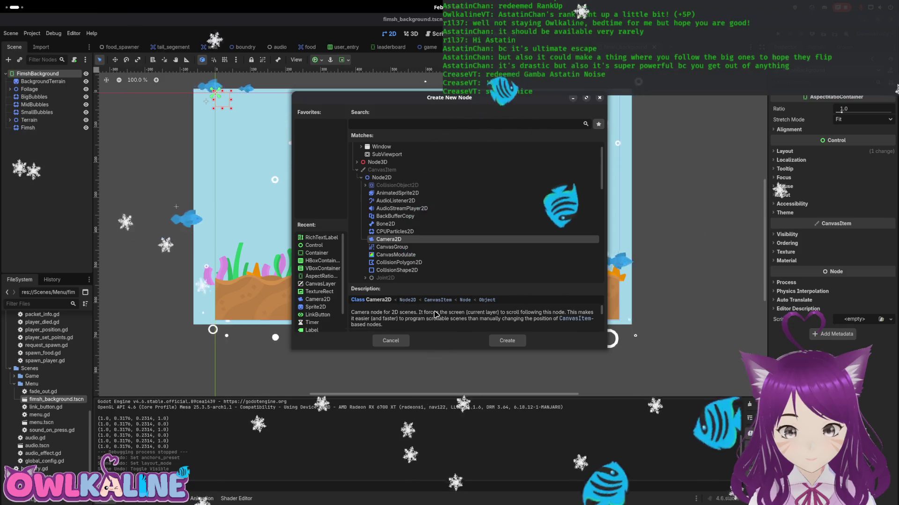
{"action": "scroll", "coordinate": [412, 238], "scroll_direction": "up", "scroll_amount": 1}
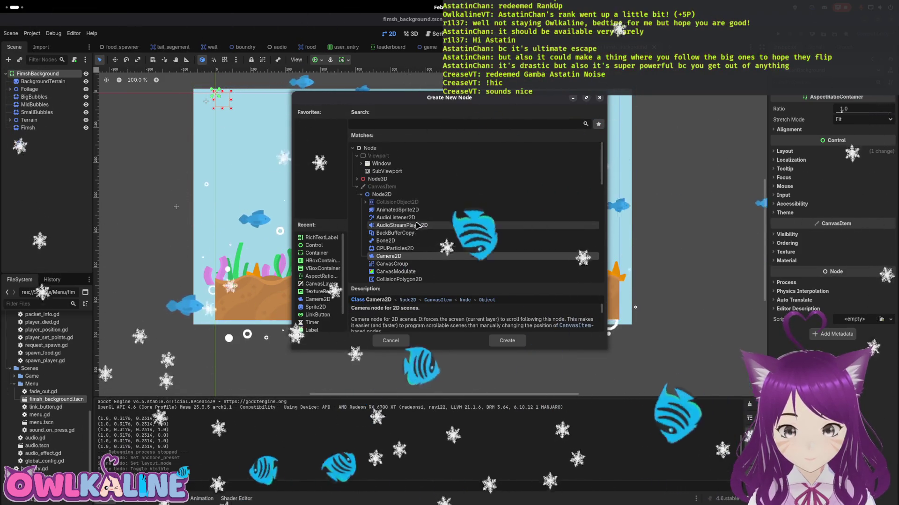
{"action": "left_click", "coordinate": [361, 196]}
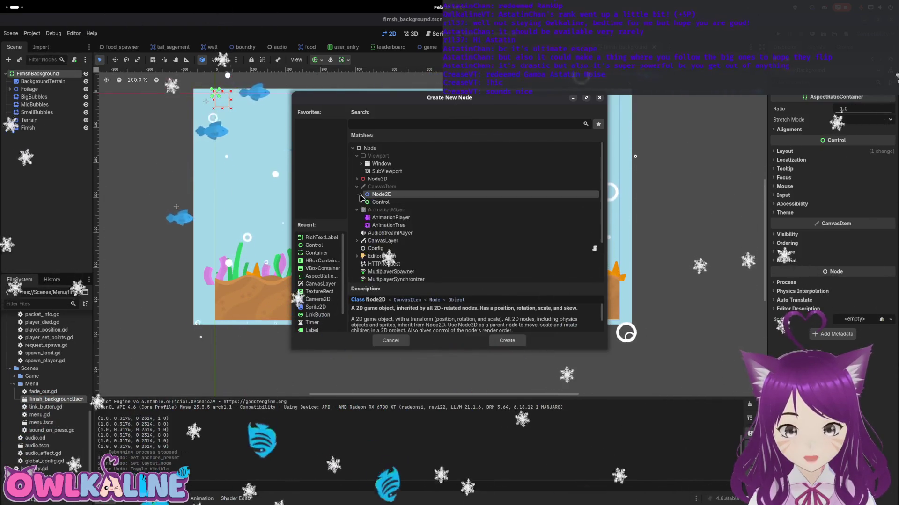
{"action": "scroll", "coordinate": [372, 192], "scroll_direction": "down", "scroll_amount": 3}
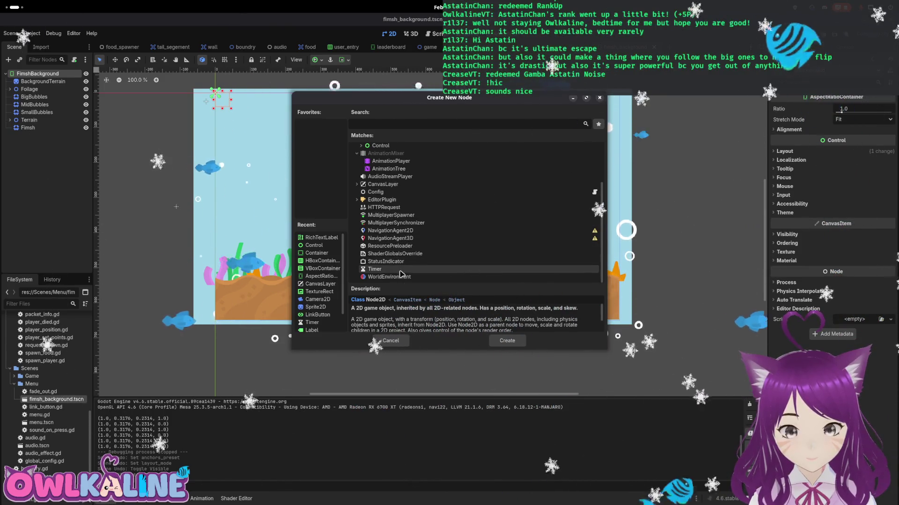
{"action": "left_click", "coordinate": [378, 125]}
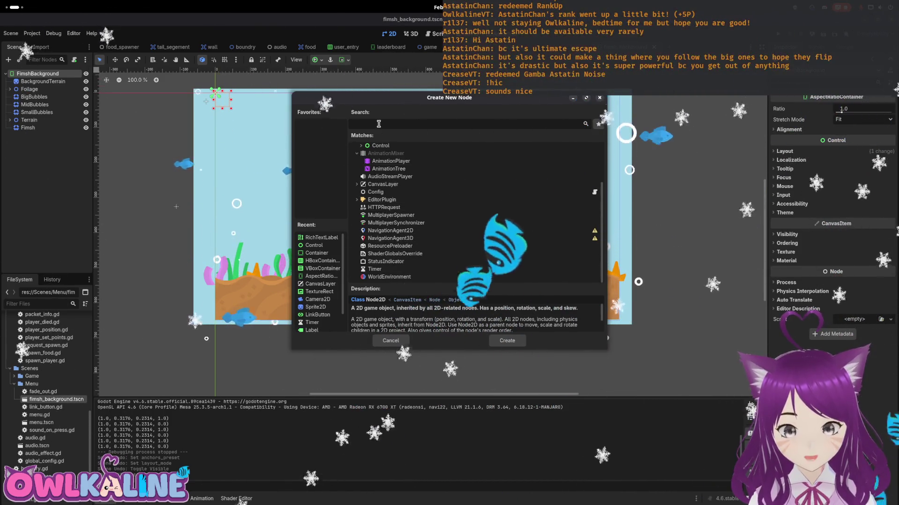
{"action": "type", "text": "texture"}
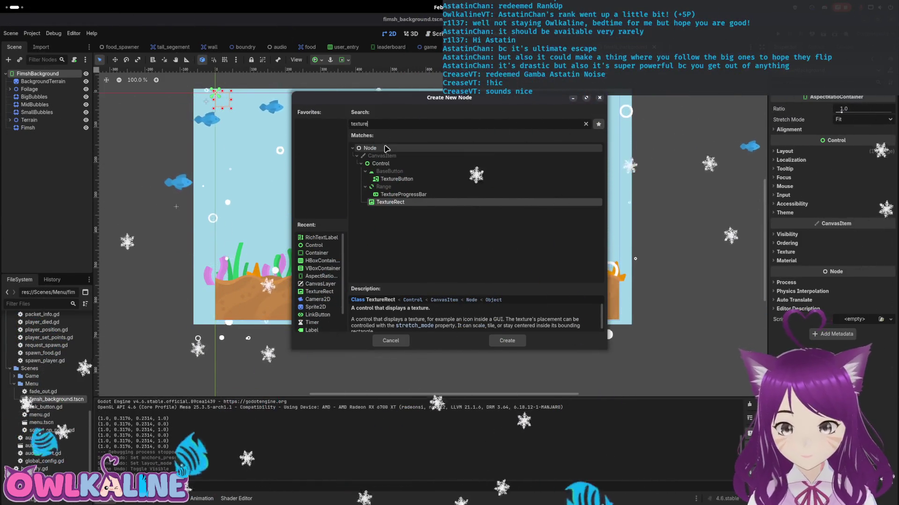
- Search node types for 'sub' and compare the SubViewportContainer and SubViewport descriptions
{"action": "key", "text": "ctrl+a"}
{"action": "type", "text": "render"}
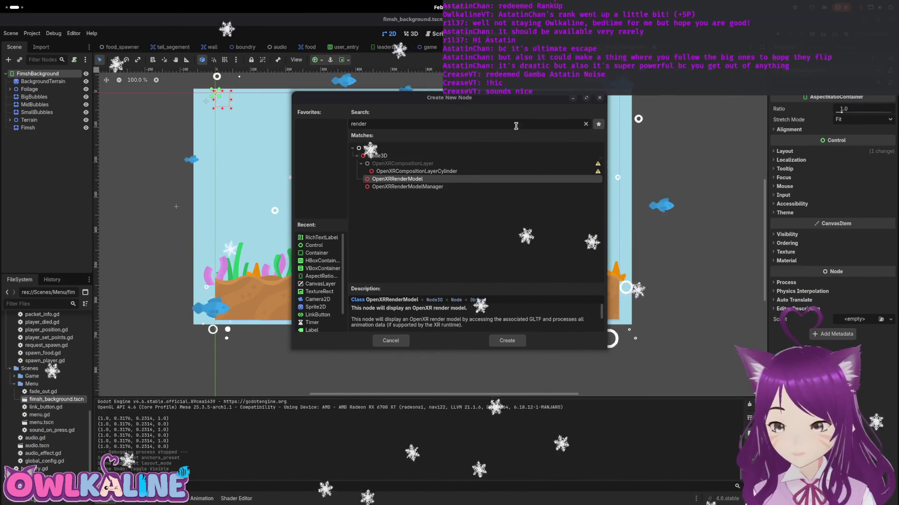
{"action": "type", "text": "sub"}
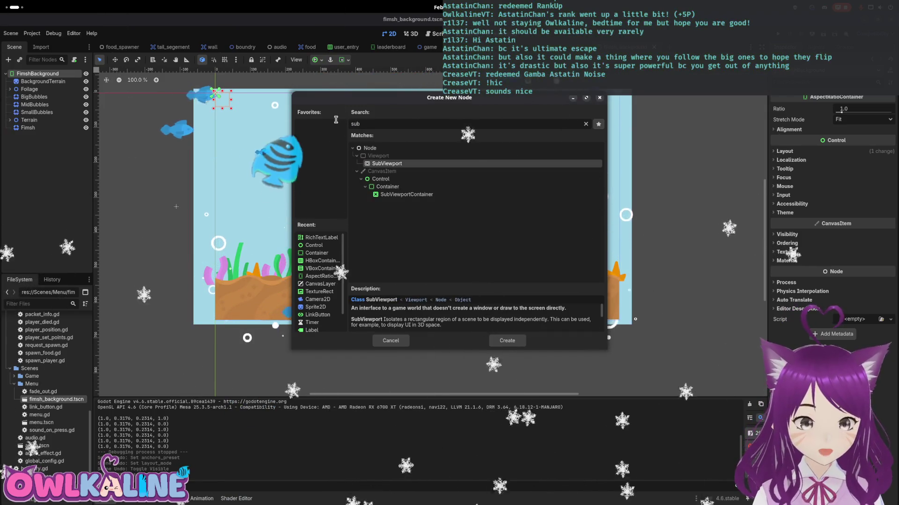
{"action": "left_click", "coordinate": [400, 195]}
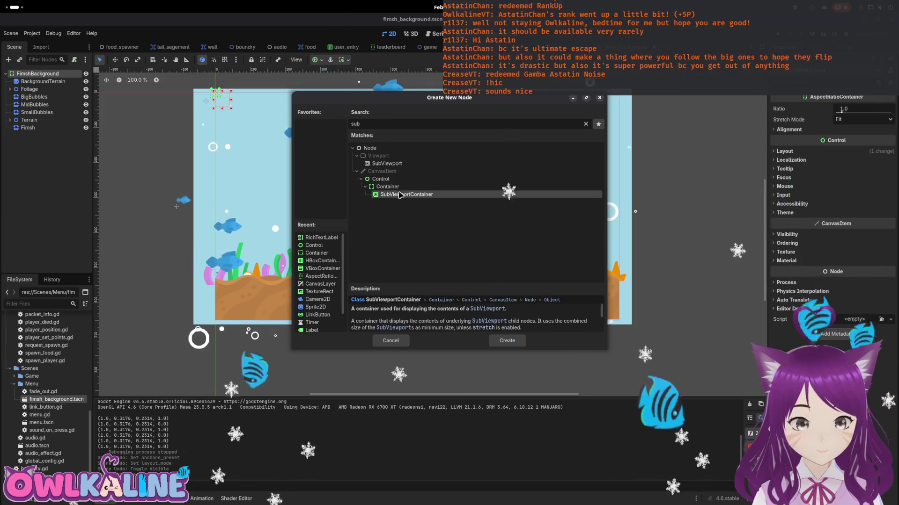
{"action": "left_click", "coordinate": [396, 164]}
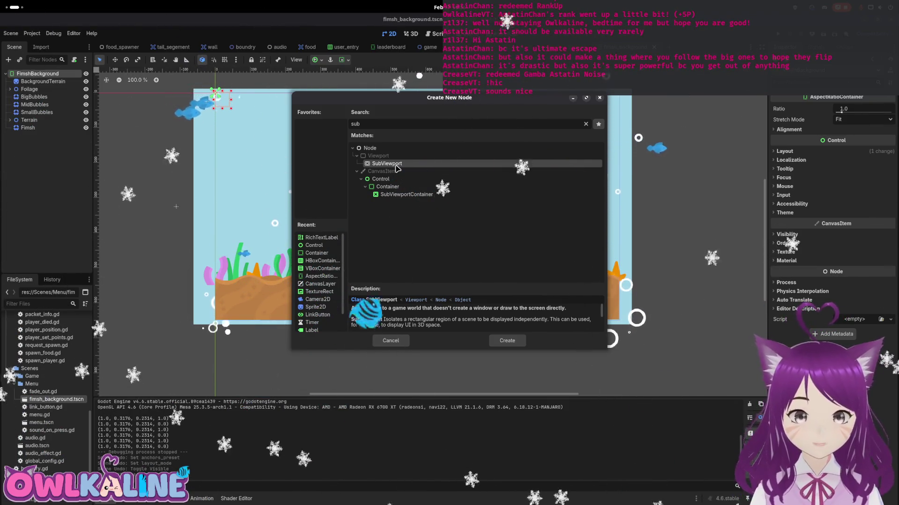
{"action": "left_click", "coordinate": [398, 195]}
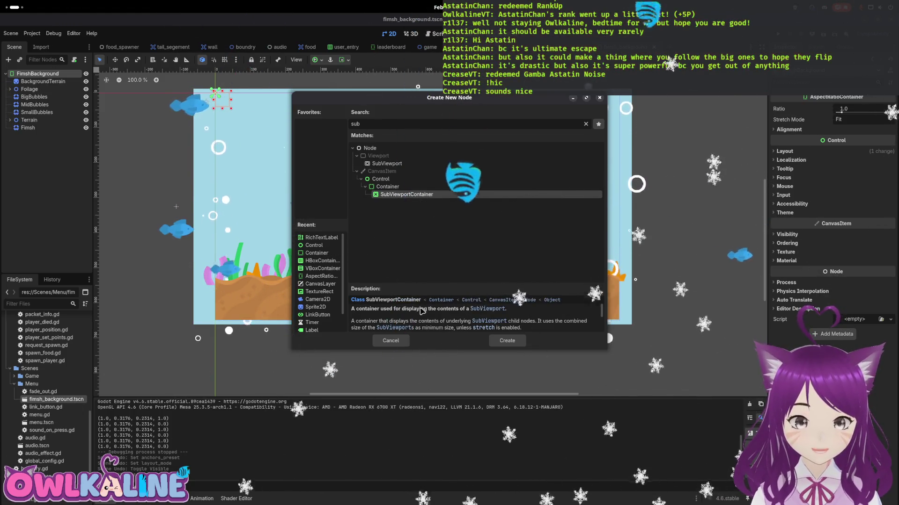
- Read the rest of the SubViewportContainer description, then close the dialog without adding anything and return to menu.tscn
{"action": "scroll", "coordinate": [425, 323], "scroll_direction": "down", "scroll_amount": 1}
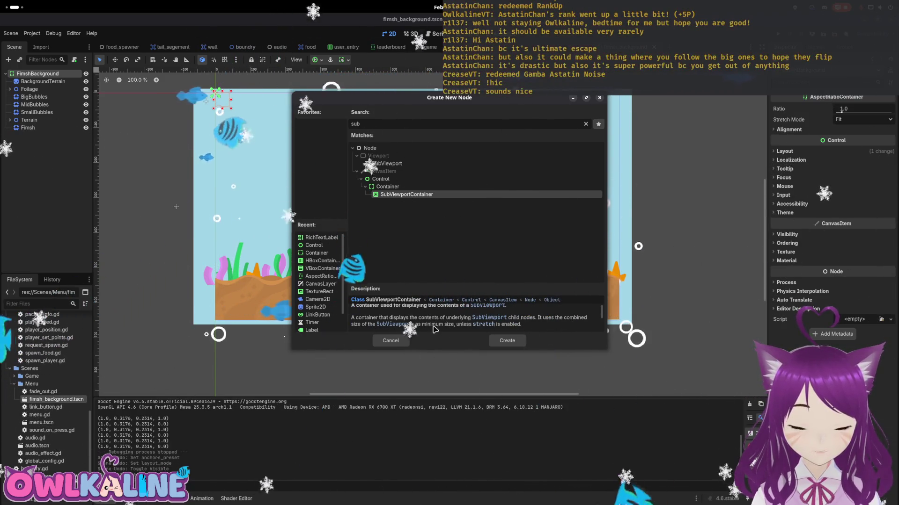
{"action": "scroll", "coordinate": [442, 329], "scroll_direction": "down", "scroll_amount": 3}
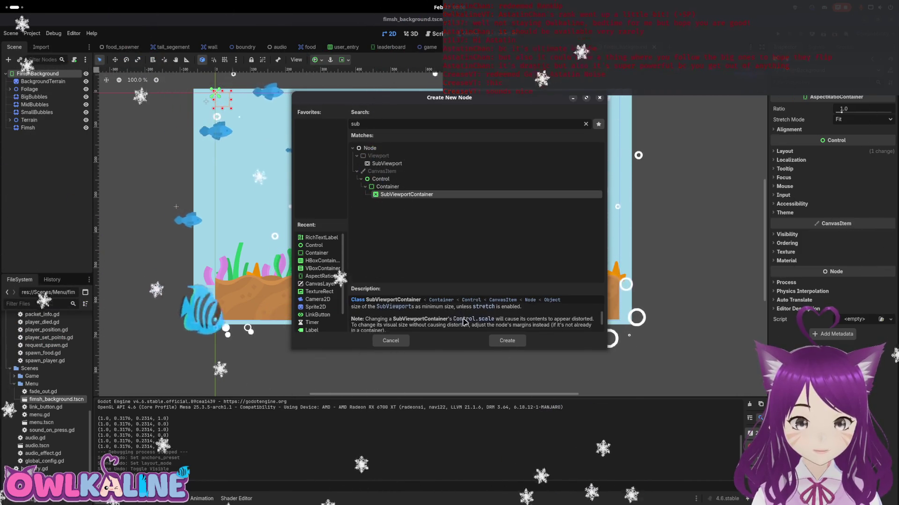
{"action": "scroll", "coordinate": [467, 321], "scroll_direction": "down", "scroll_amount": 1}
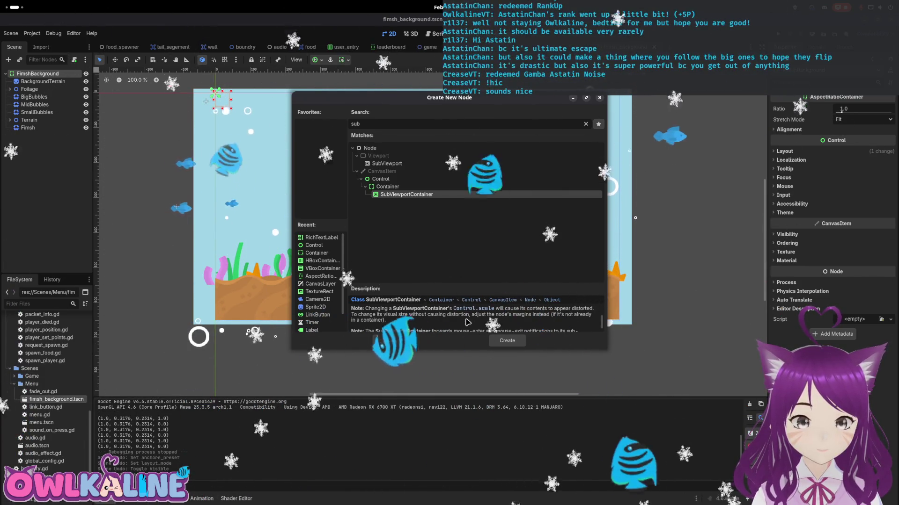
{"action": "scroll", "coordinate": [467, 322], "scroll_direction": "down", "scroll_amount": 1}
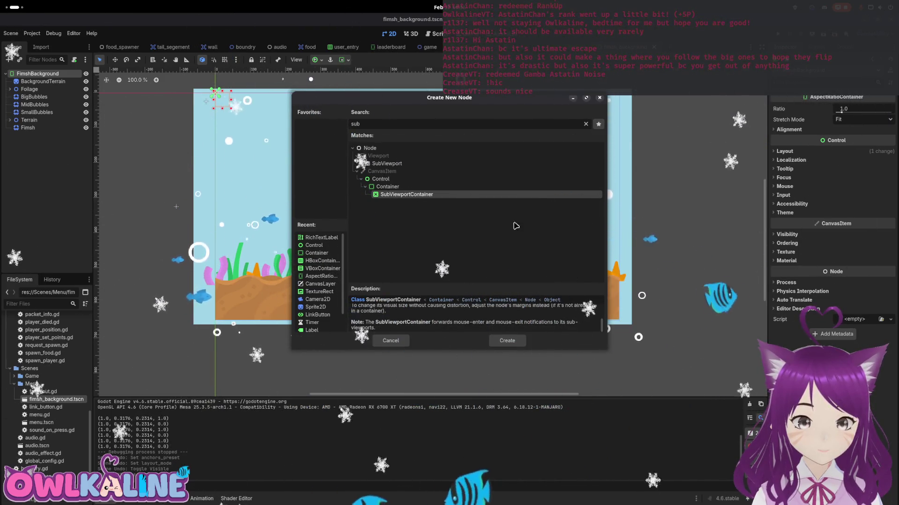
{"action": "left_click", "coordinate": [390, 340]}
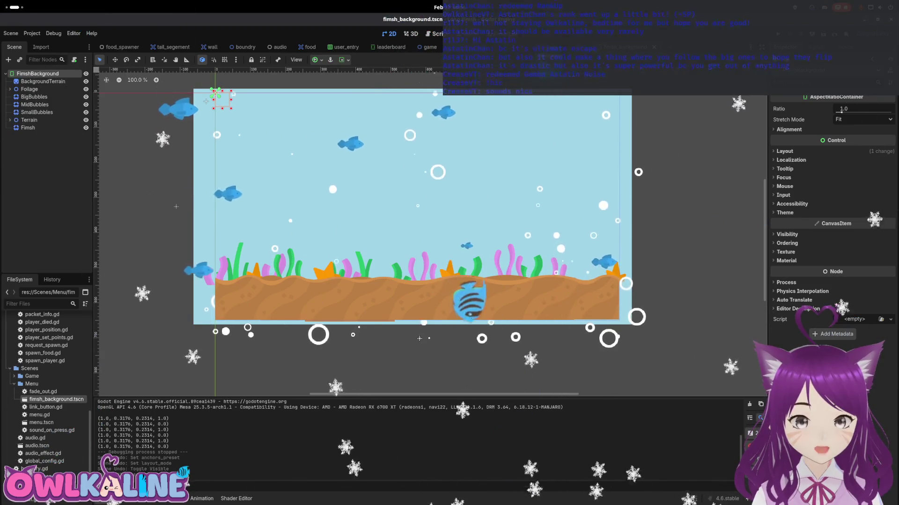
{"action": "key", "text": "ctrl+Tab"}
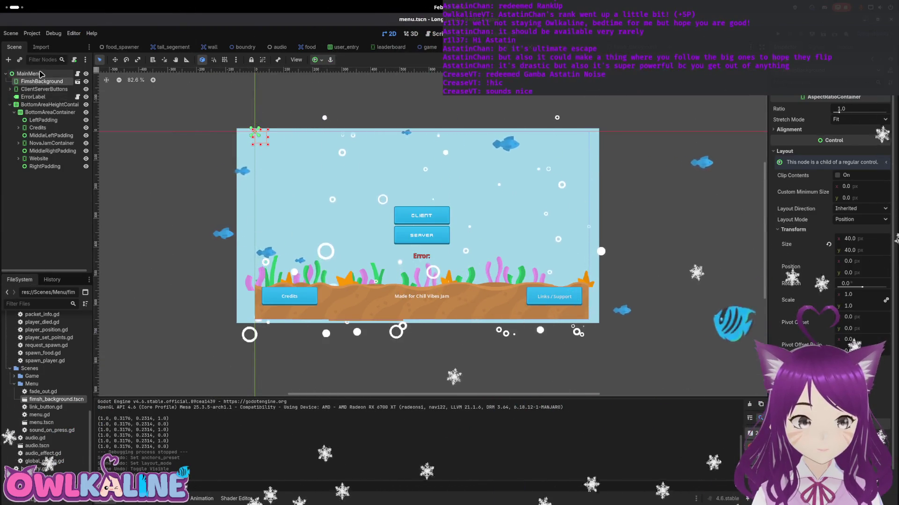
- Add a SubViewport under MainMenu by mistake, then delete it
{"action": "left_click", "coordinate": [42, 74]}
{"action": "right_click", "coordinate": [42, 74]}
{"action": "left_click", "coordinate": [68, 93]}
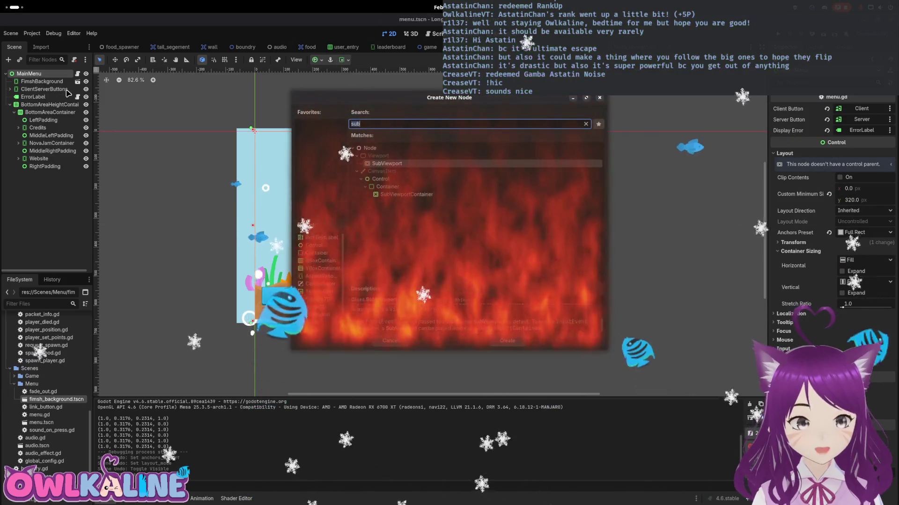
{"action": "key", "text": "Return"}
{"action": "right_click", "coordinate": [51, 175]}
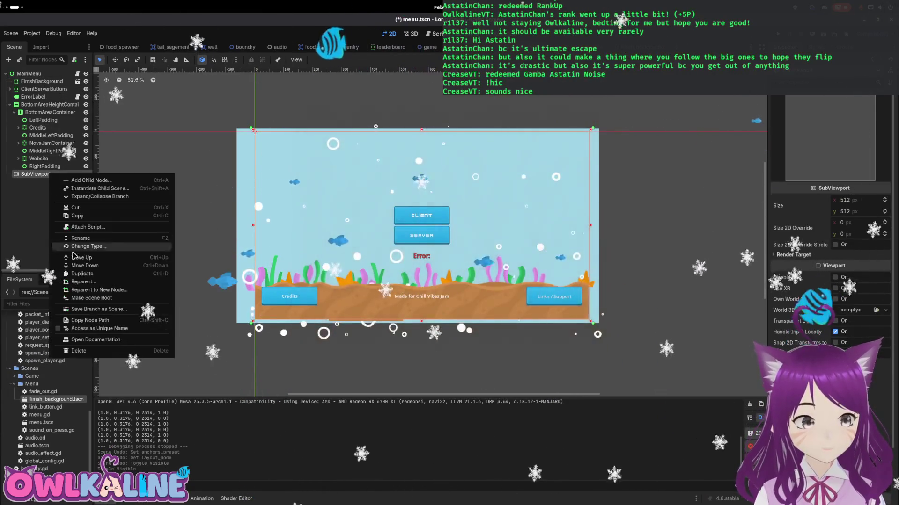
{"action": "left_click", "coordinate": [89, 351]}
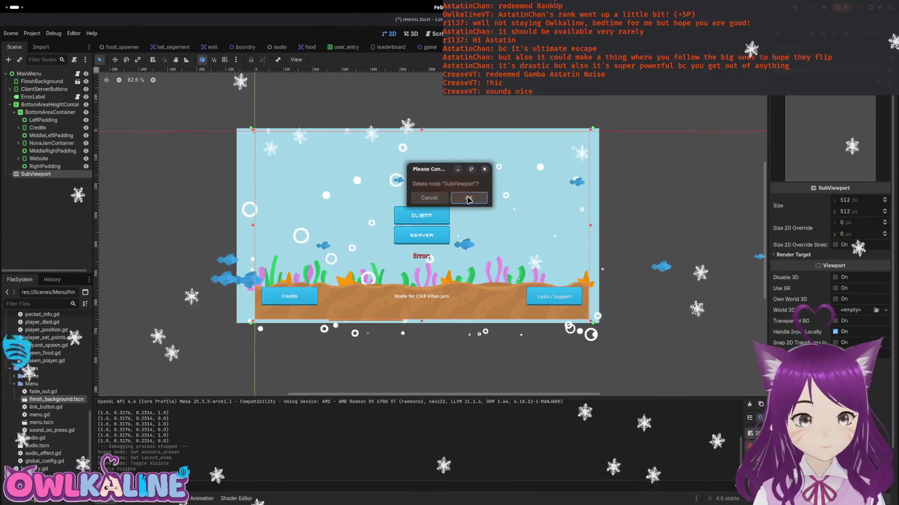
{"action": "left_click", "coordinate": [469, 199]}
- Add a SubViewportContainer under MainMenu and drag it to the top of MainMenu's children
{"action": "right_click", "coordinate": [31, 76]}
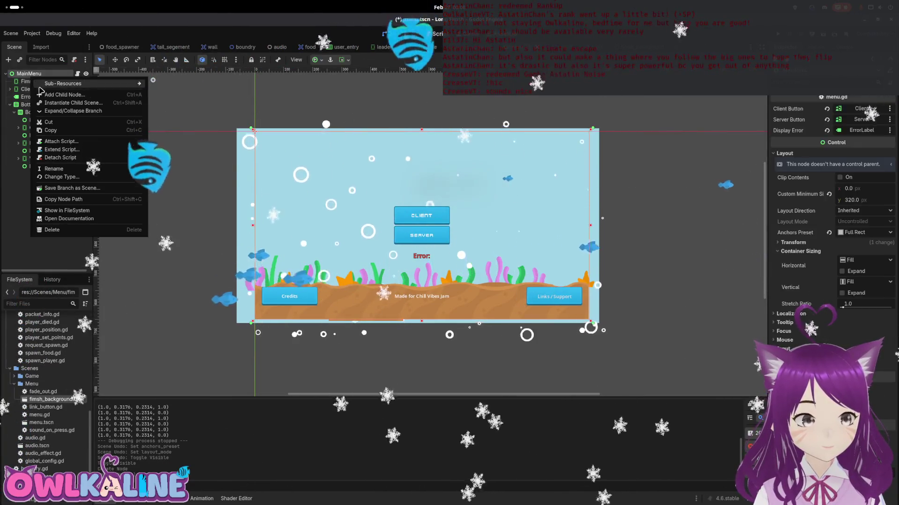
{"action": "left_click", "coordinate": [82, 94]}
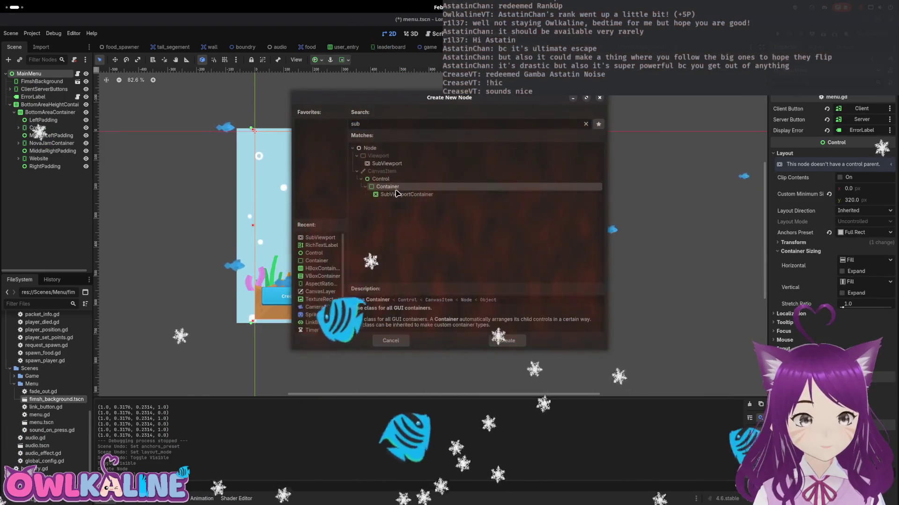
{"action": "left_click", "coordinate": [498, 342]}
{"action": "left_click_drag", "start_coordinate": [32, 176], "coordinate": [42, 84]}
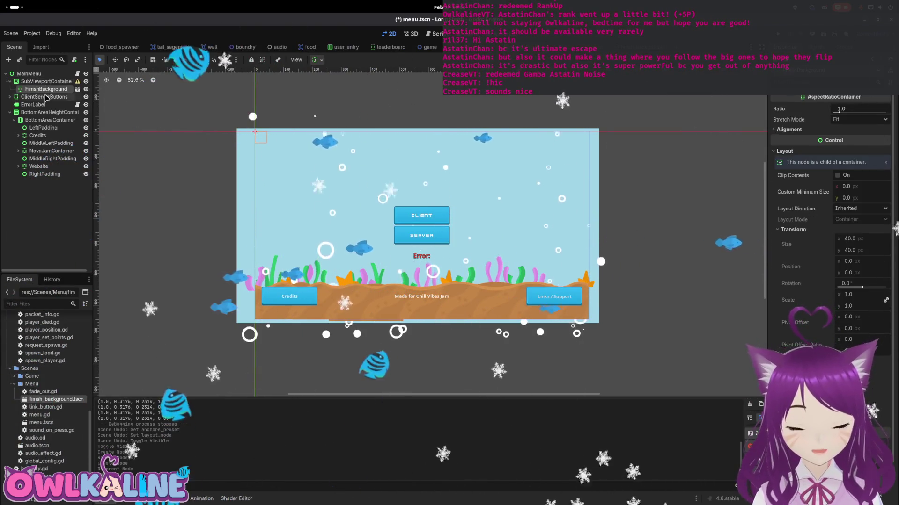
{"action": "mouse_move", "coordinate": [78, 83]}
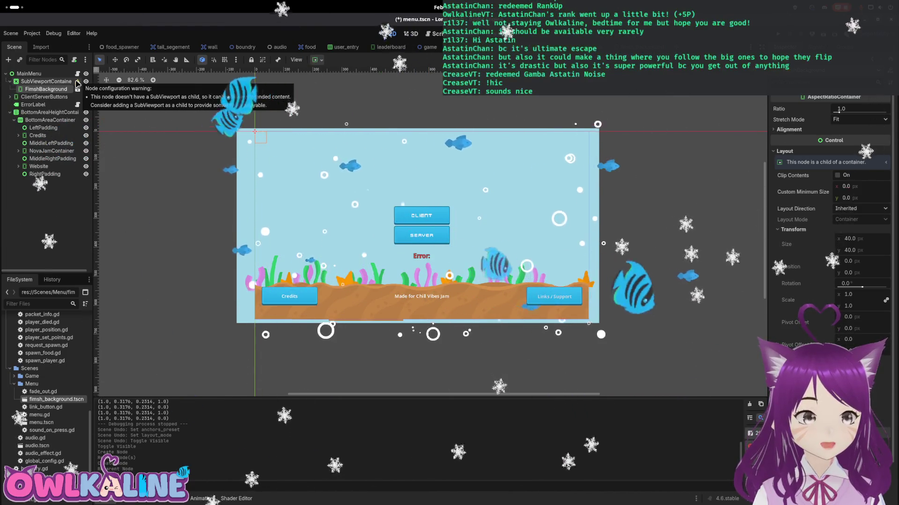
{"action": "right_click", "coordinate": [50, 82]}
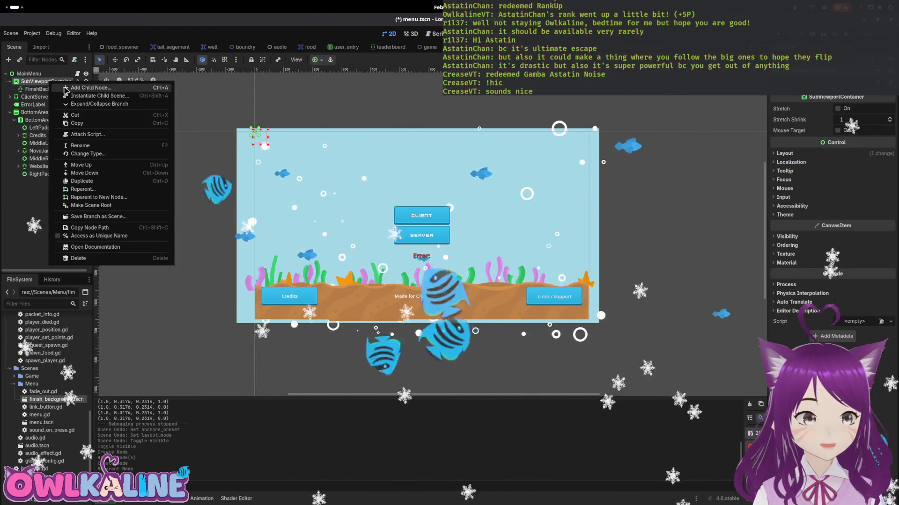
- Add a SubViewport inside the SubViewportContainer and select it
{"action": "left_click", "coordinate": [66, 89]}
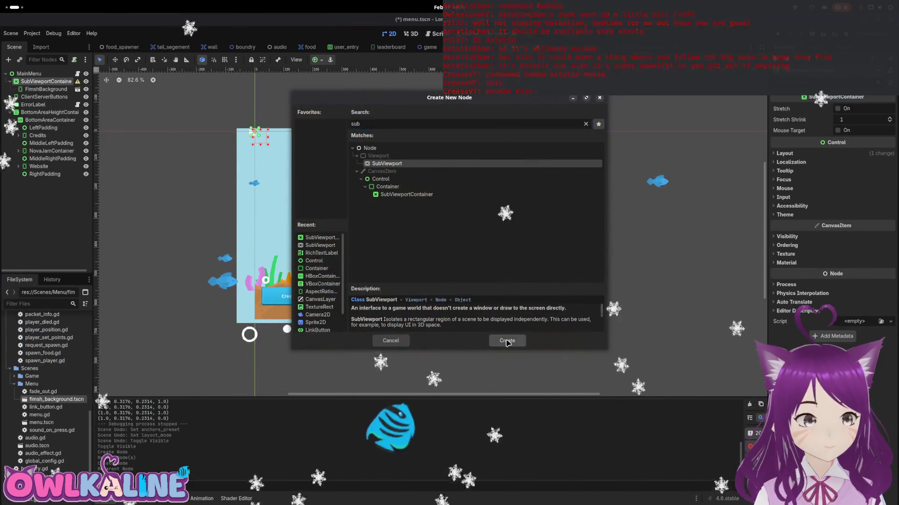
{"action": "left_click", "coordinate": [507, 341]}
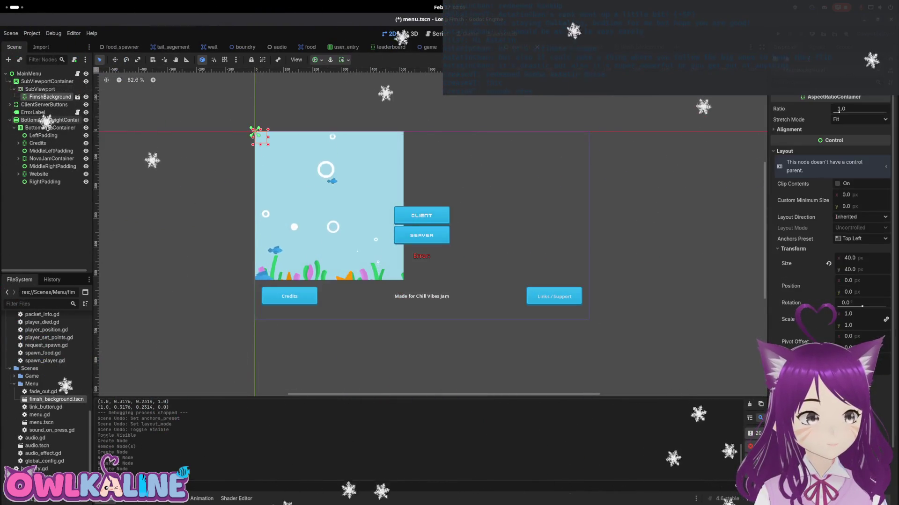
{"action": "left_click", "coordinate": [40, 89]}
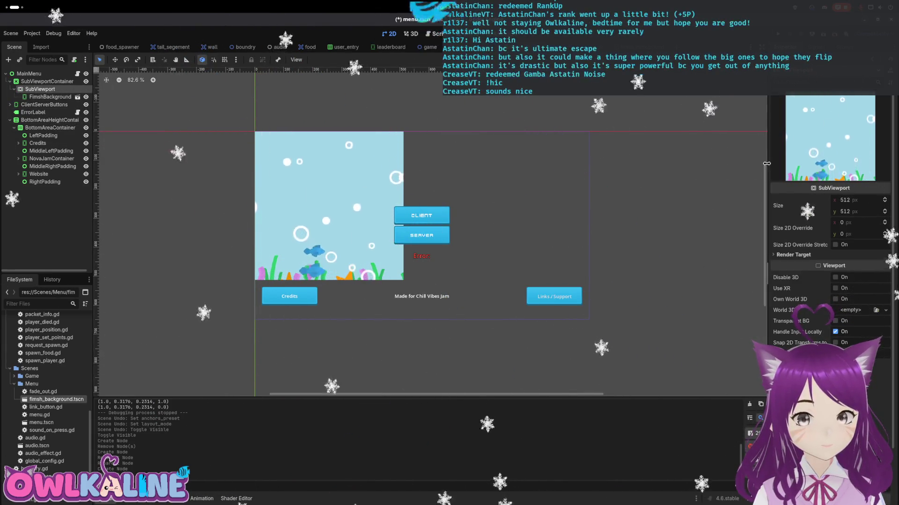
- Set the SubViewport width to 1151 and review its render target mode options
{"action": "left_click_drag", "start_coordinate": [764, 163], "coordinate": [709, 163]}
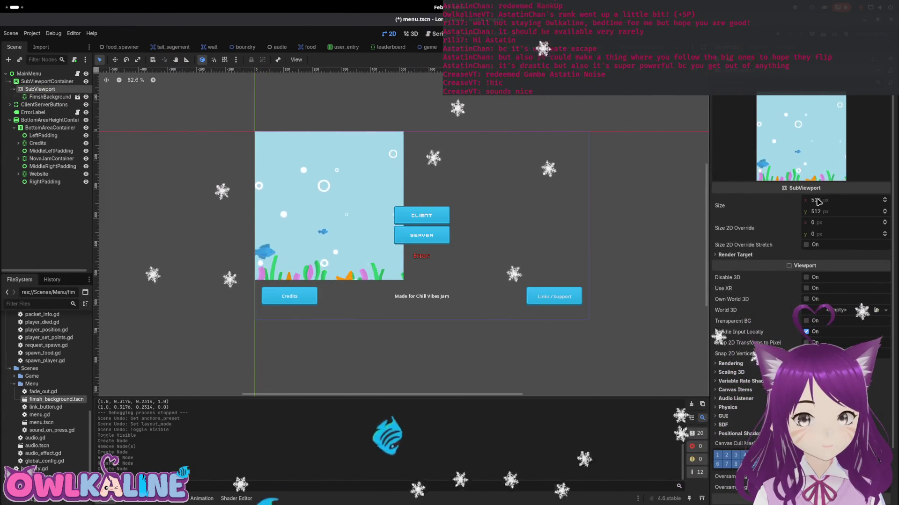
{"action": "left_click_drag", "start_coordinate": [816, 199], "coordinate": [842, 200]}
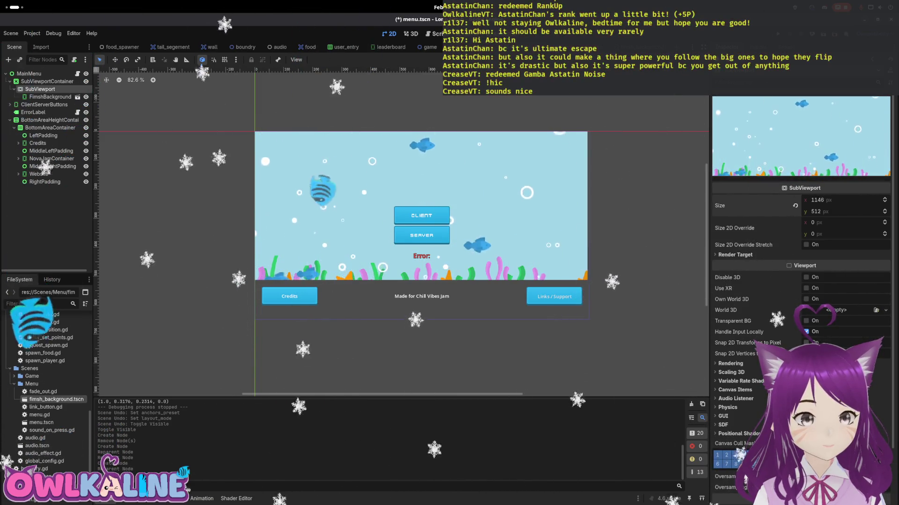
{"action": "left_click_drag", "start_coordinate": [817, 200], "coordinate": [826, 212]}
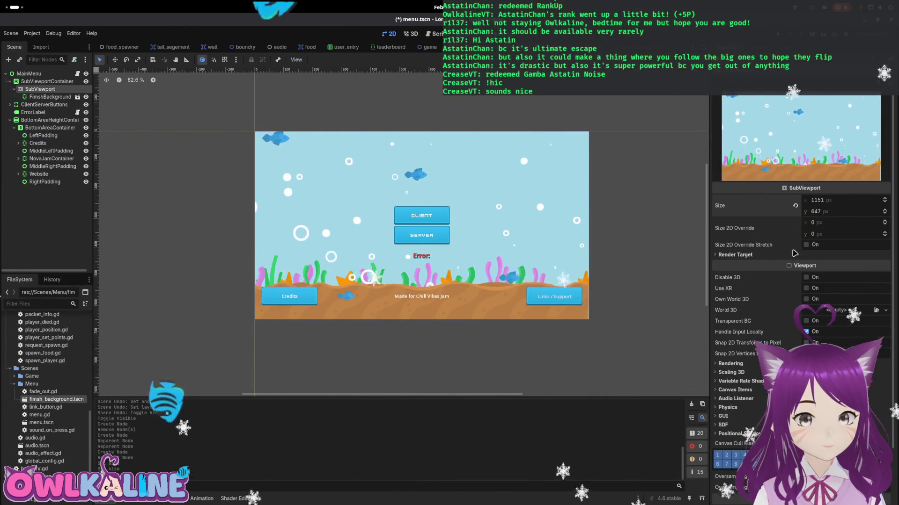
{"action": "left_click", "coordinate": [756, 256]}
{"action": "left_click", "coordinate": [813, 266]}
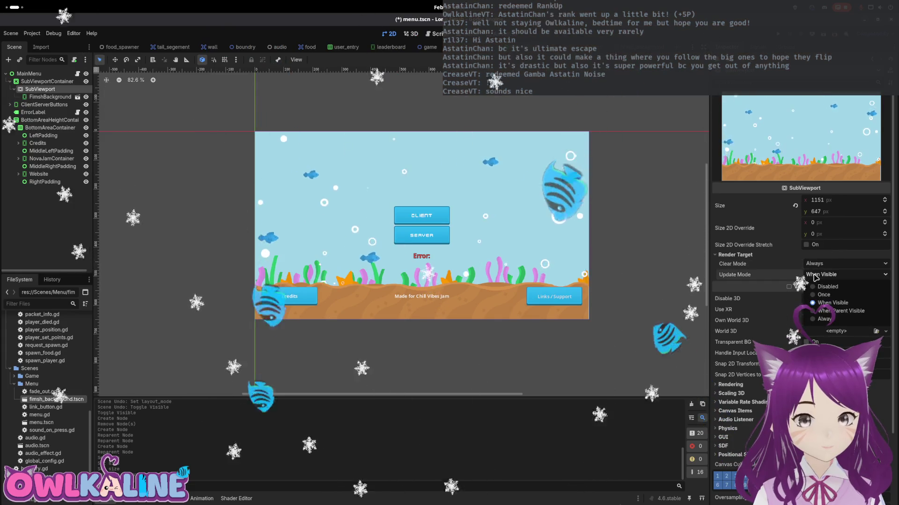
- Enable Disable 3D; turn off Transparent BG, Handle Input Locally and Snap 2D Transforms to Pixel
{"action": "left_click", "coordinate": [731, 256]}
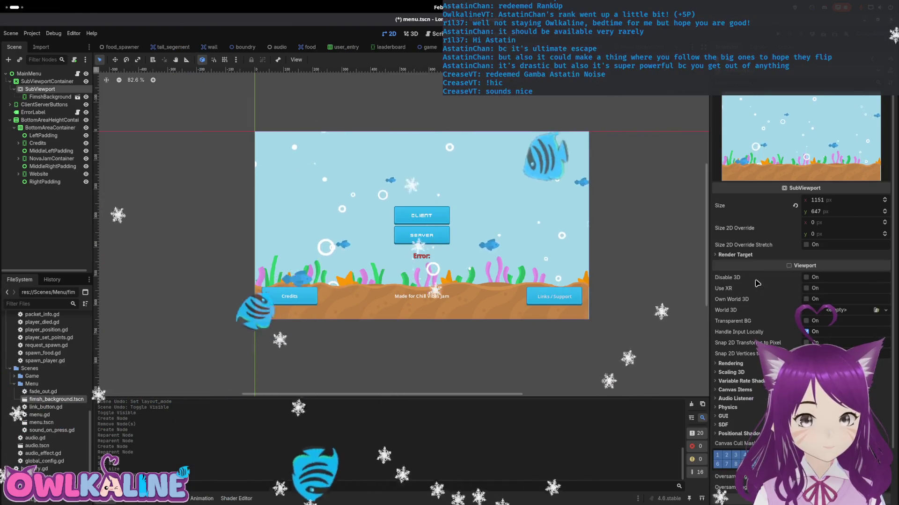
{"action": "left_click", "coordinate": [809, 278]}
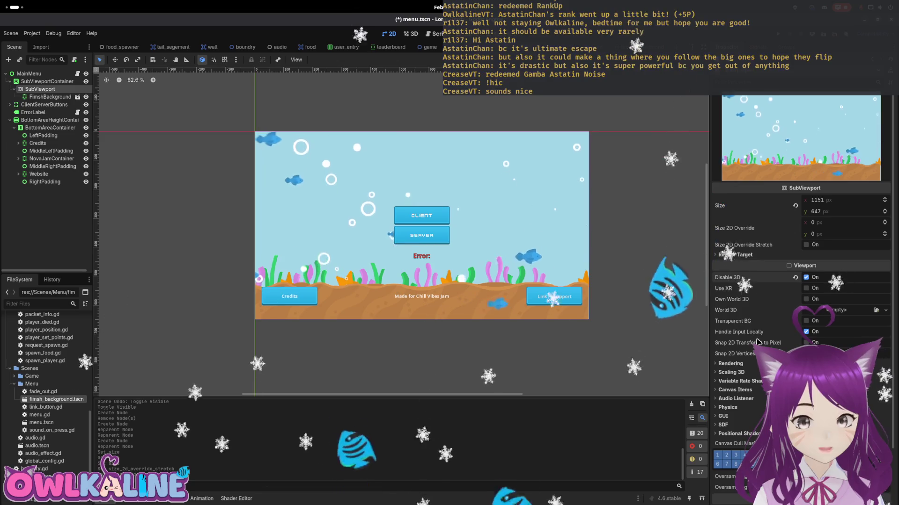
{"action": "left_click", "coordinate": [806, 322]}
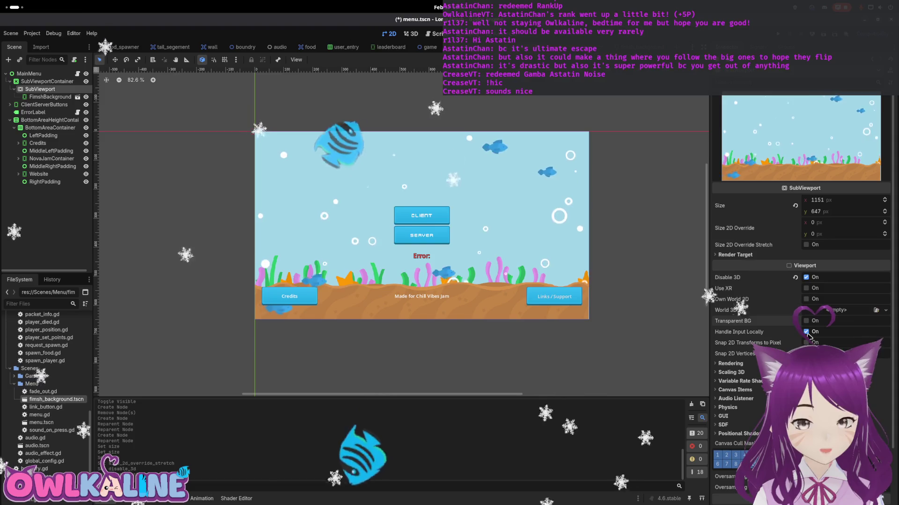
{"action": "left_click", "coordinate": [806, 332]}
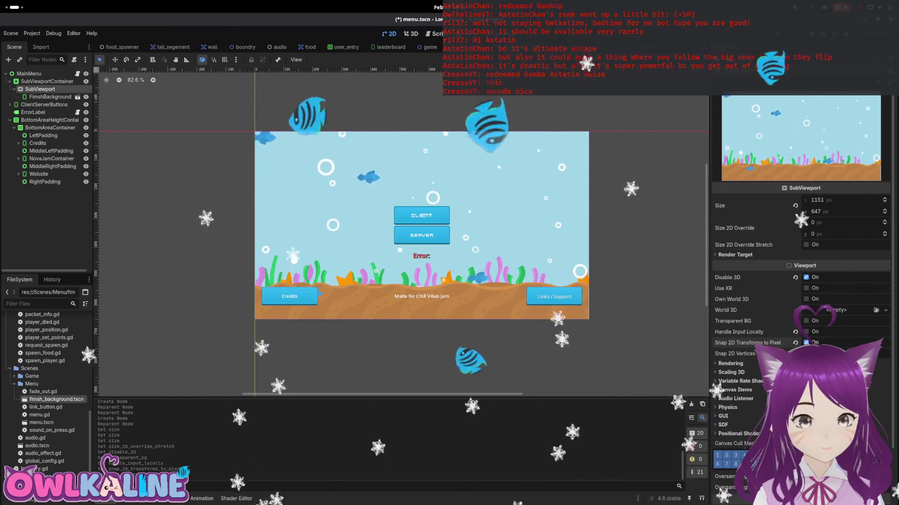
{"action": "left_click", "coordinate": [806, 342]}
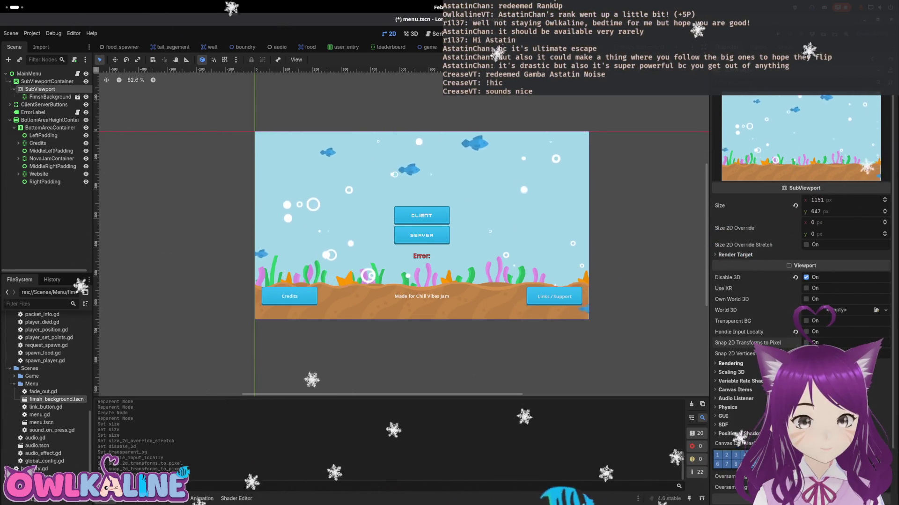
- Browse the rendering and variable rate shading settings, try another shading mode, and save menu.tscn
{"action": "left_click", "coordinate": [730, 363]}
{"action": "scroll", "coordinate": [731, 368], "scroll_direction": "down", "scroll_amount": 3}
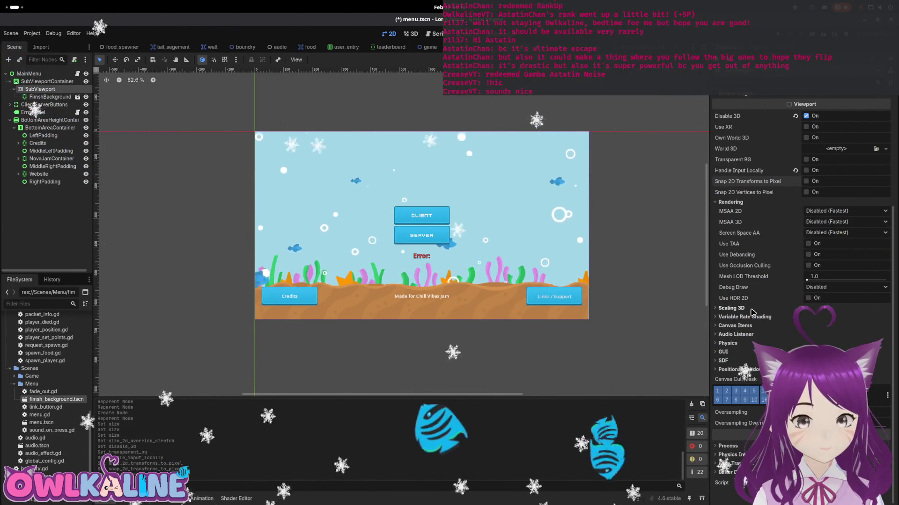
{"action": "left_click", "coordinate": [731, 203]}
{"action": "left_click", "coordinate": [748, 317]}
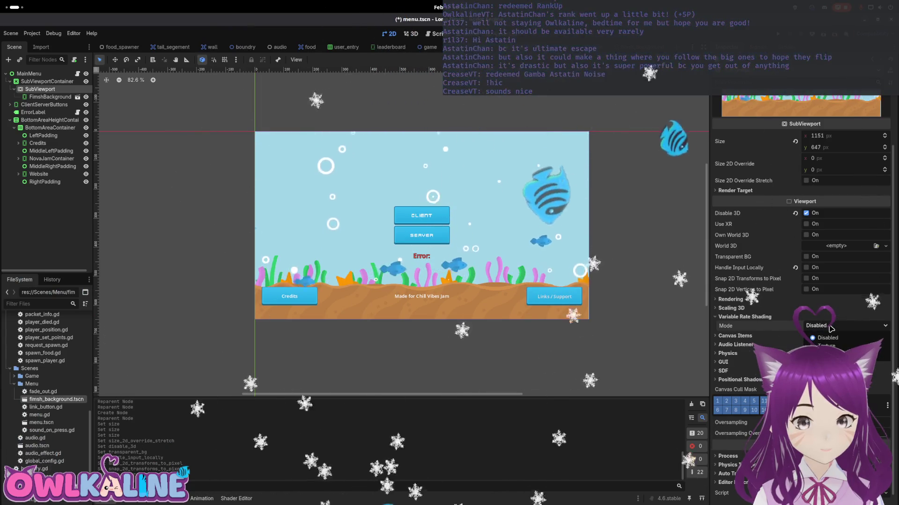
{"action": "left_click", "coordinate": [820, 345]}
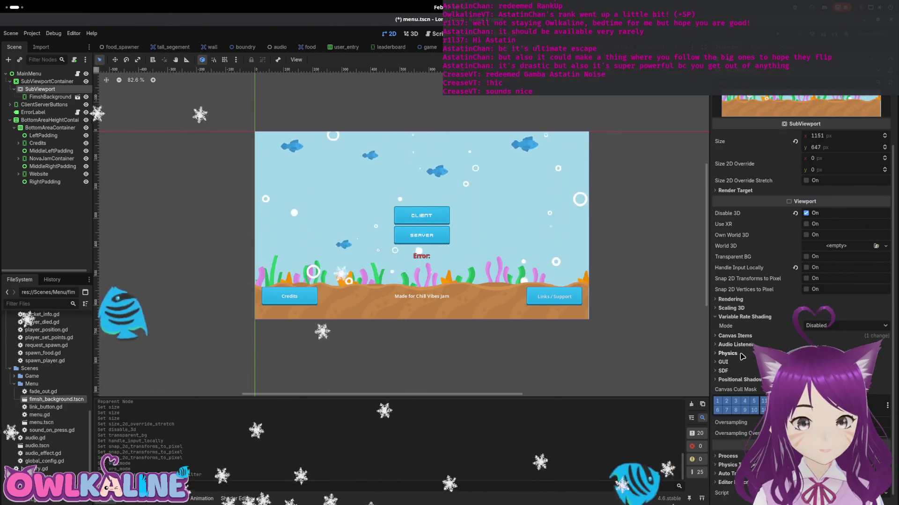
{"action": "left_click", "coordinate": [738, 337]}
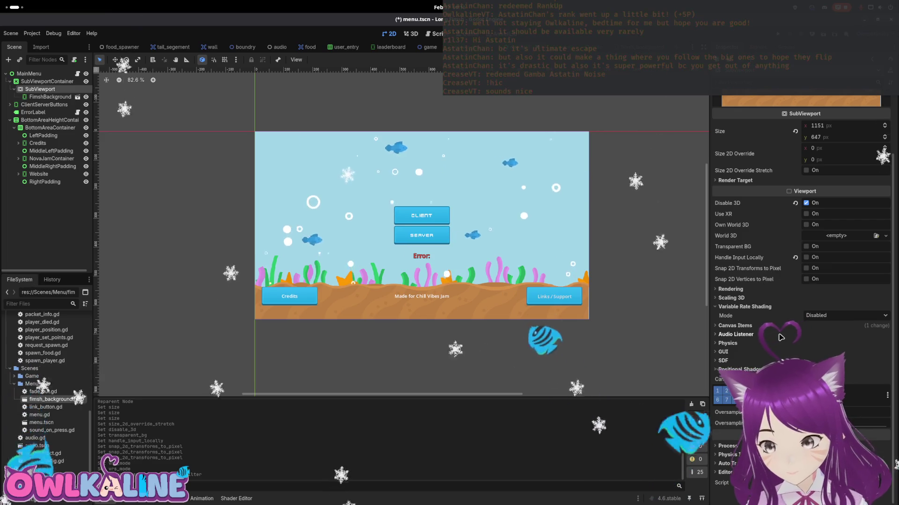
{"action": "key", "text": "ctrl+s"}
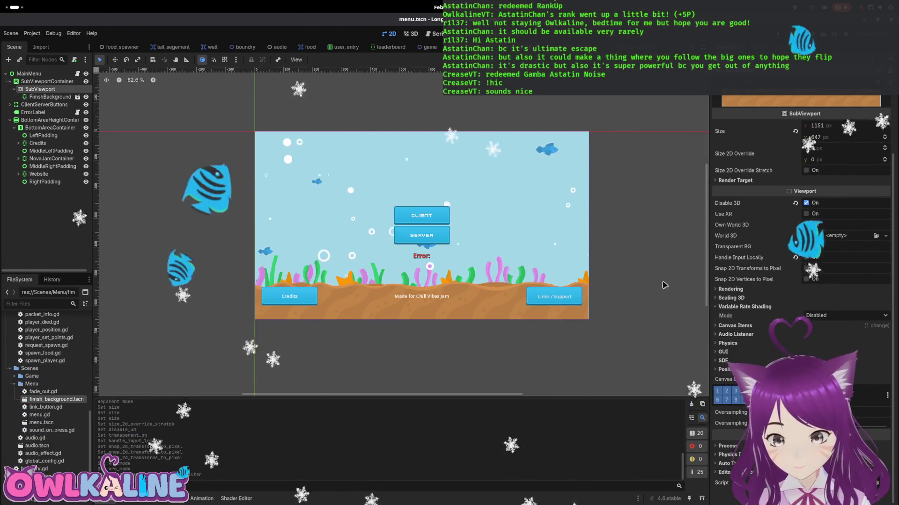
- Test-run the game, return to the editor and stop it, then select SubViewportContainer
{"action": "key", "text": "F5"}
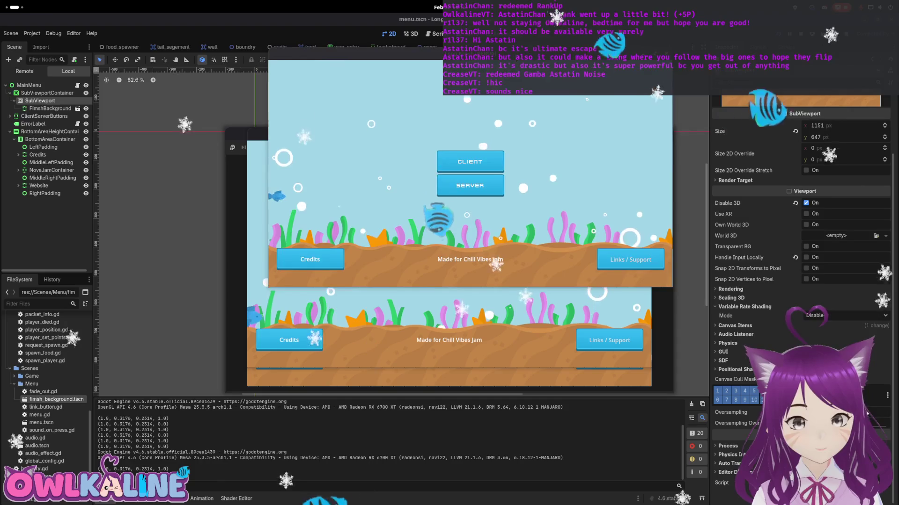
{"action": "key", "text": "super+Up"}
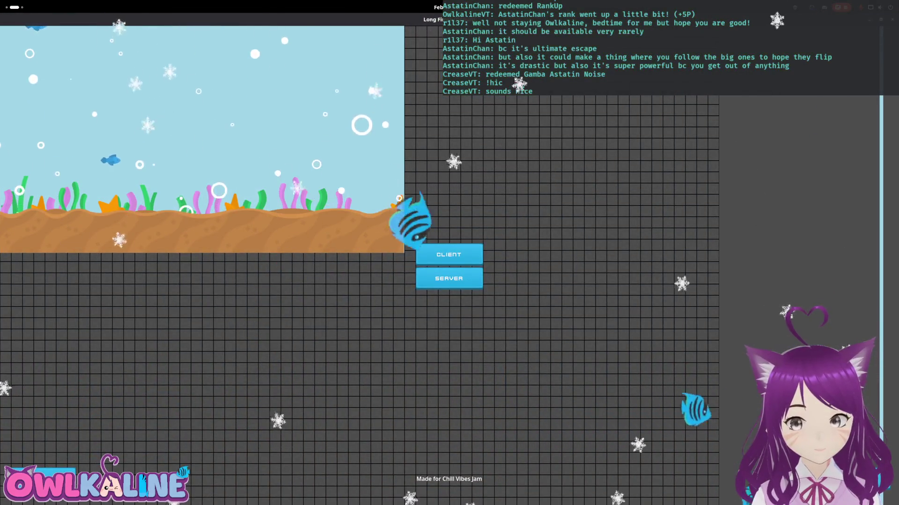
{"action": "key", "text": "super+Down"}
{"action": "key", "text": "alt+Tab"}
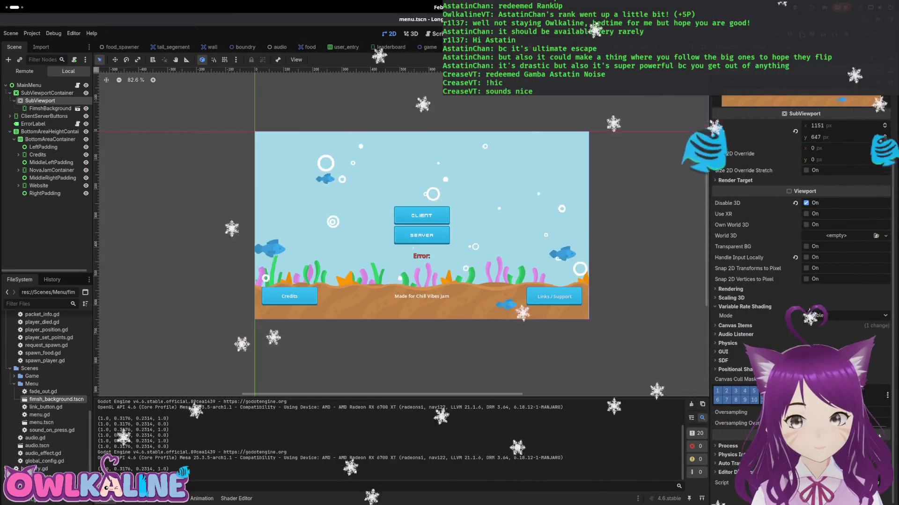
{"action": "key", "text": "F8"}
{"action": "left_click", "coordinate": [49, 81]}
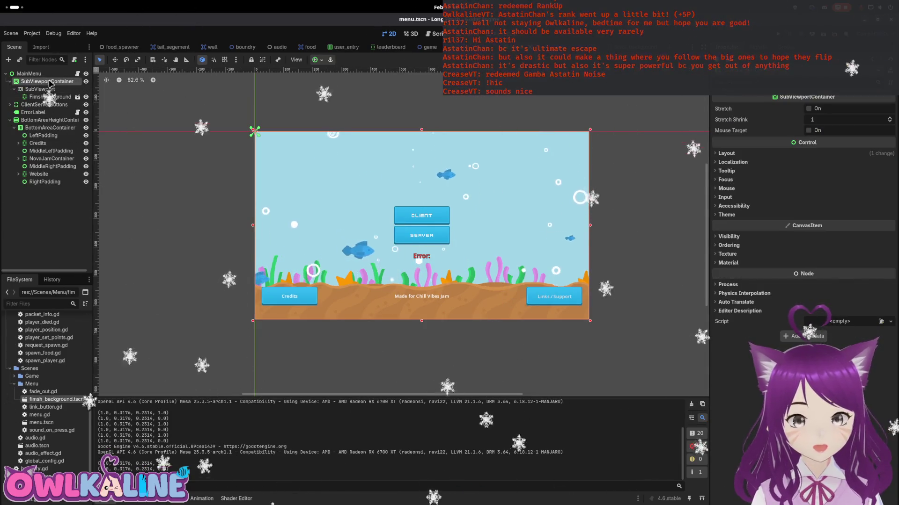
- Enable Stretch on SubViewportContainer, test-run, turn on Mouse Target, and try Stretch Shrink 2
{"action": "left_click", "coordinate": [809, 110]}
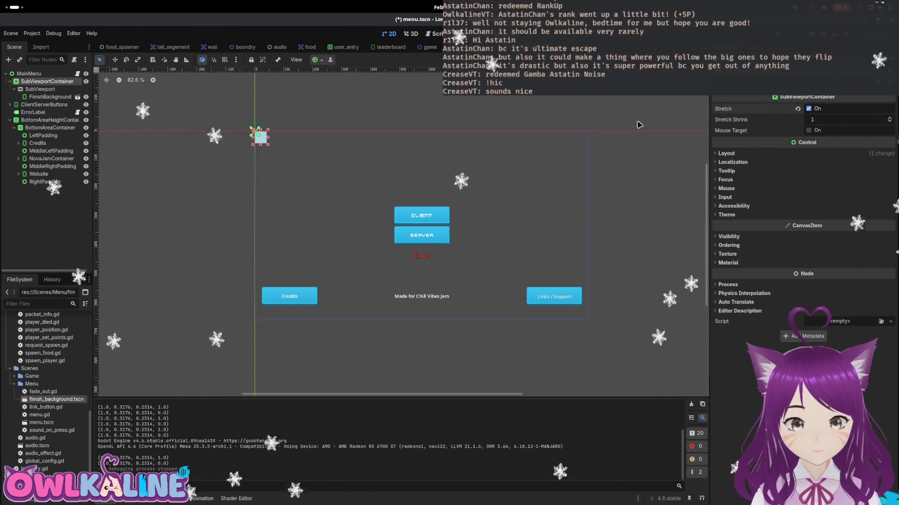
{"action": "key", "text": "F5"}
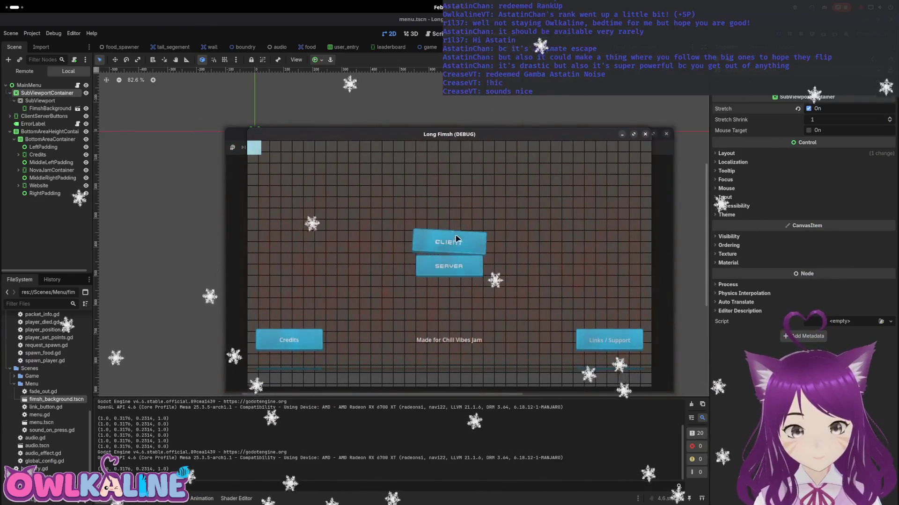
{"action": "key", "text": "F8"}
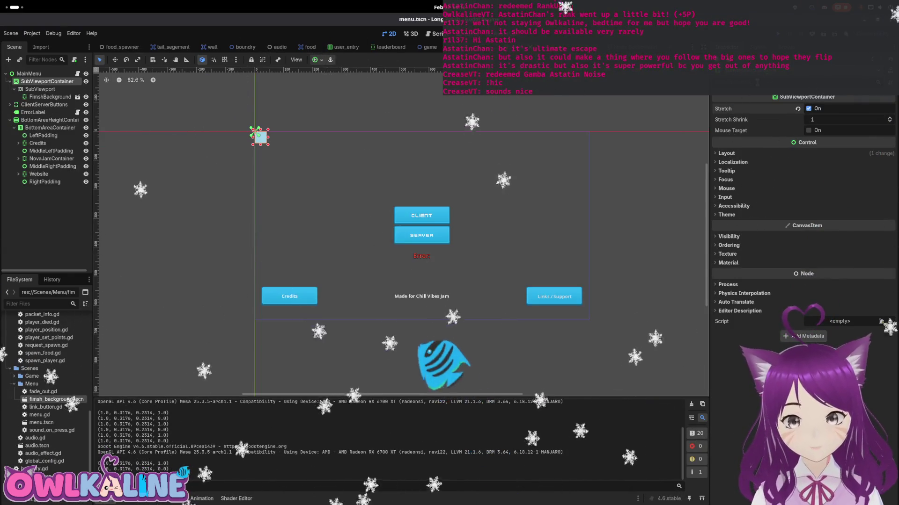
{"action": "left_click", "coordinate": [809, 109]}
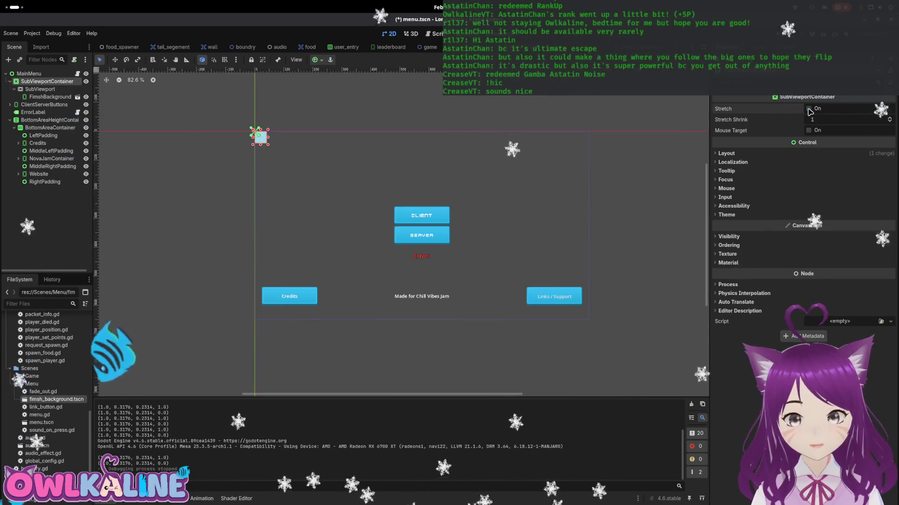
{"action": "left_click", "coordinate": [813, 131]}
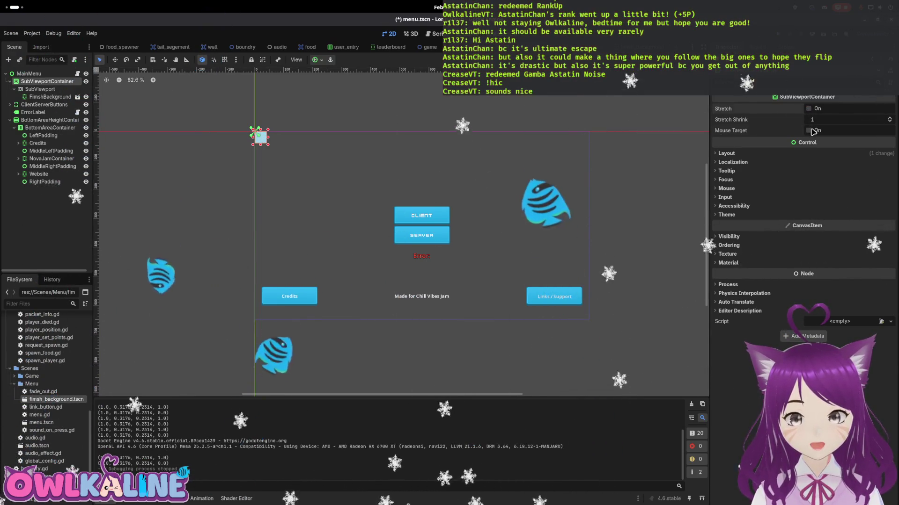
{"action": "left_click", "coordinate": [809, 109]}
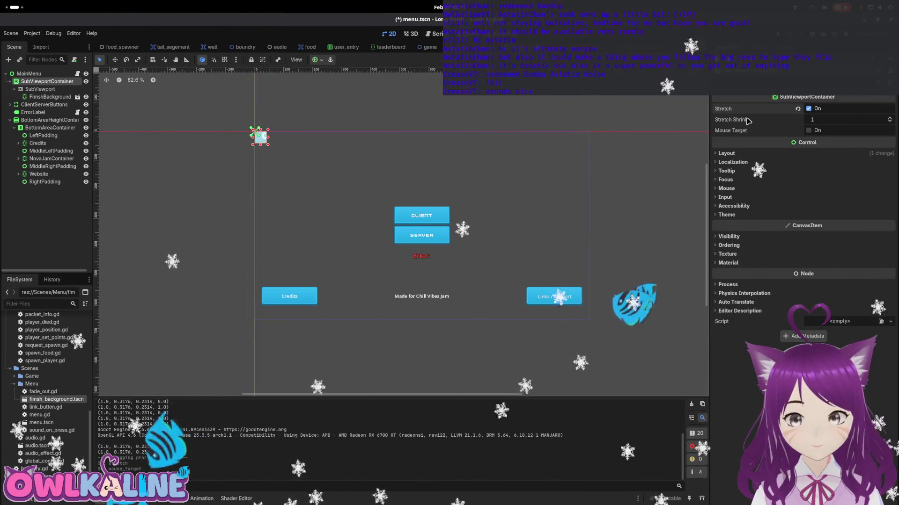
{"action": "mouse_move", "coordinate": [748, 121]}
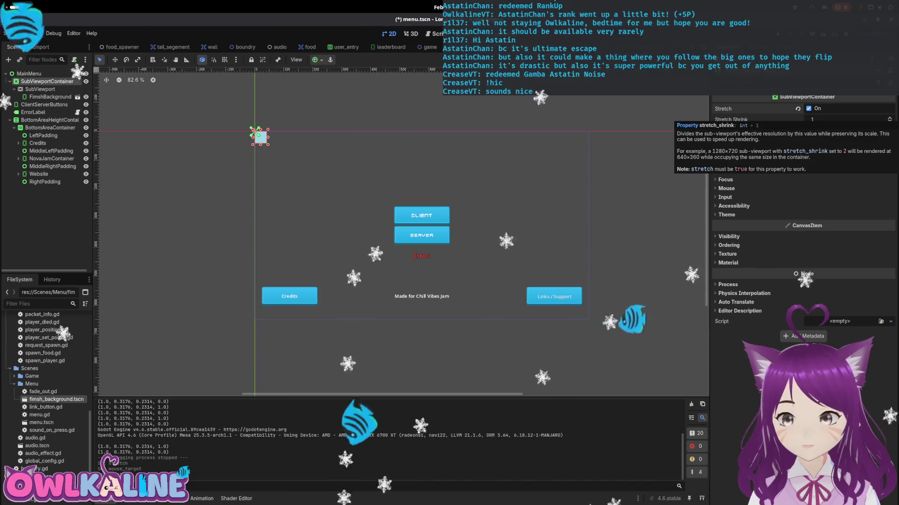
{"action": "left_click", "coordinate": [889, 119]}
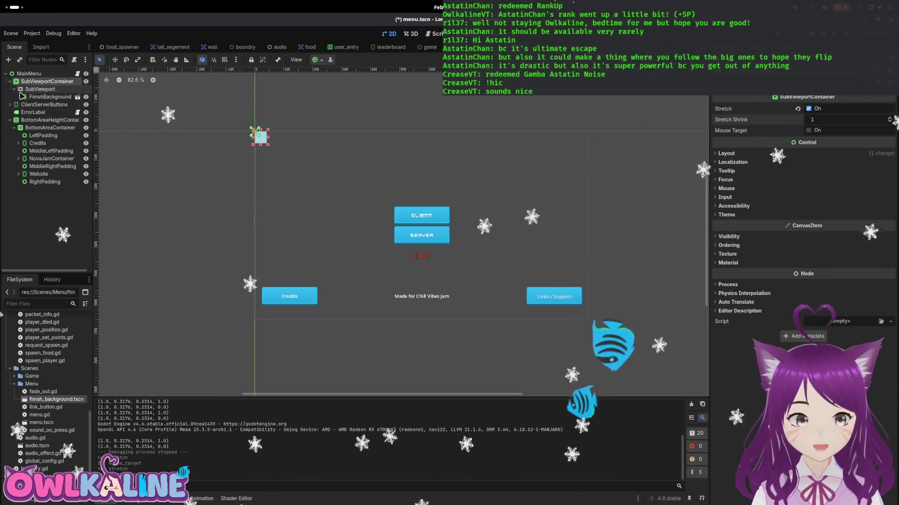
- Adjust the SubViewport's Size 2D Override, reset it to zero, and enable Size 2D Override Stretch
{"action": "left_click", "coordinate": [27, 90]}
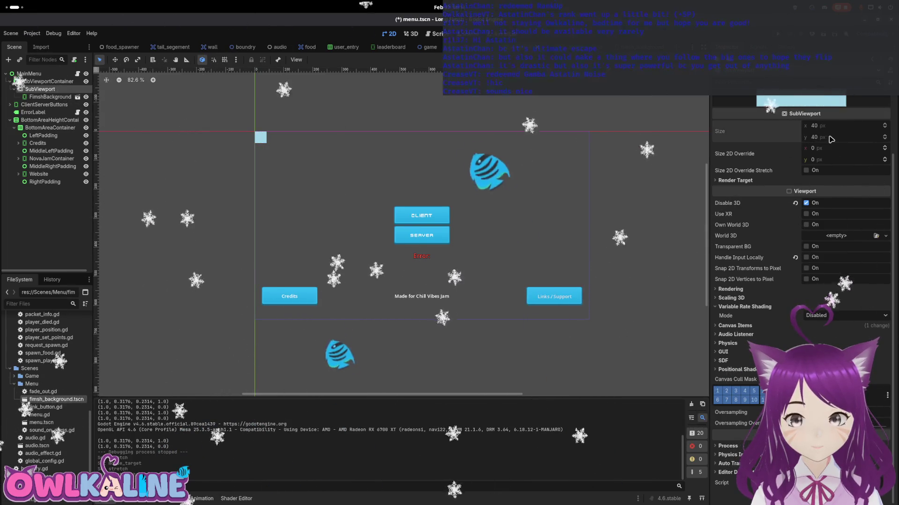
{"action": "mouse_move", "coordinate": [823, 148]}
{"action": "left_mouse_down"}
{"action": "mouse_move", "coordinate": [842, 147]}
{"action": "mouse_move", "coordinate": [833, 160]}
{"action": "mouse_move", "coordinate": [843, 159]}
{"action": "left_mouse_up"}
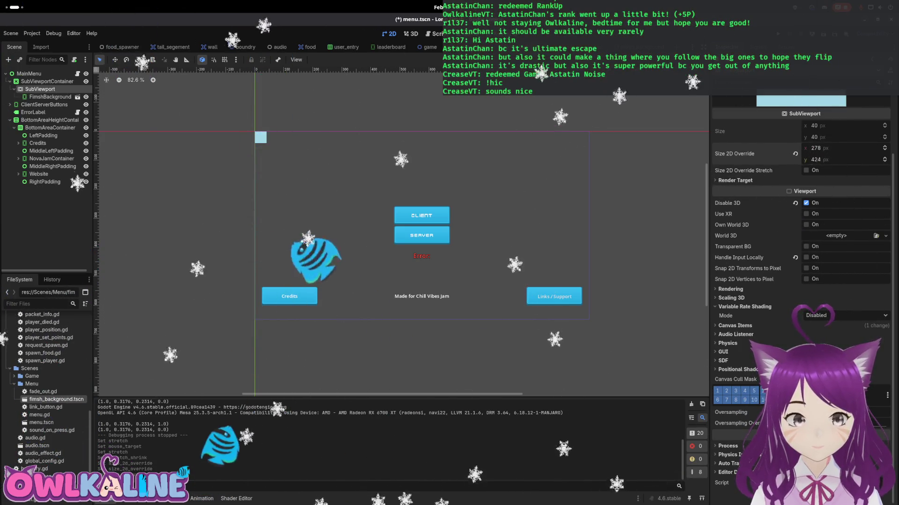
{"action": "left_click", "coordinate": [794, 154]}
{"action": "left_click", "coordinate": [806, 170]}
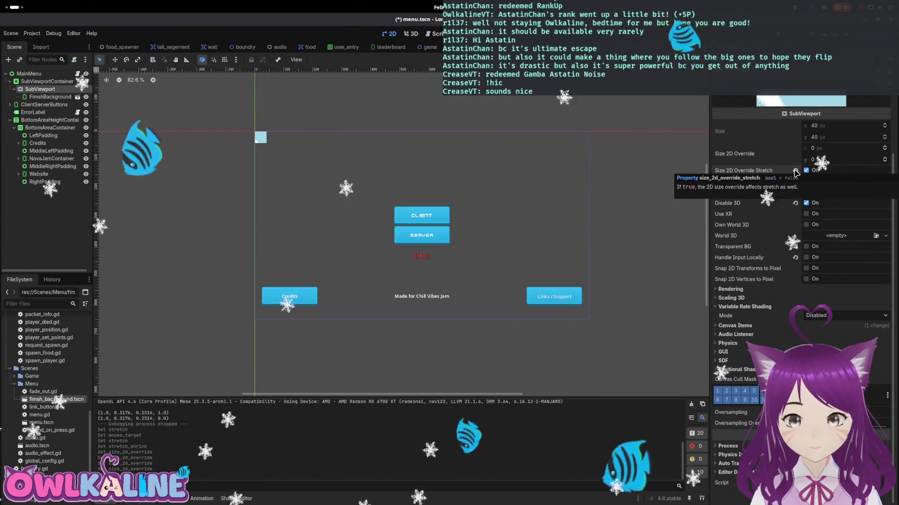
{"action": "mouse_move", "coordinate": [824, 148]}
{"action": "left_mouse_down"}
{"action": "mouse_move", "coordinate": [866, 148]}
{"action": "mouse_move", "coordinate": [871, 160]}
{"action": "mouse_move", "coordinate": [834, 159]}
{"action": "mouse_move", "coordinate": [828, 148]}
{"action": "mouse_move", "coordinate": [840, 148]}
{"action": "left_mouse_up"}
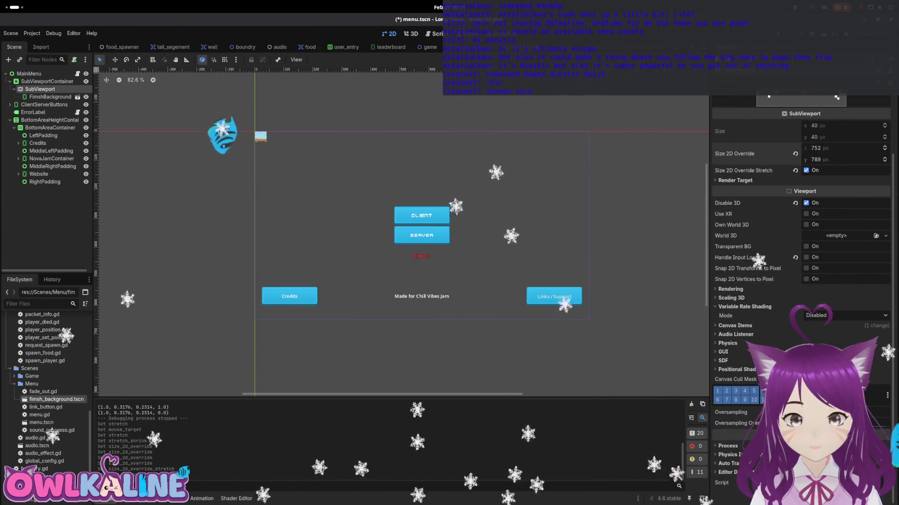
- Enlarge the SubViewportContainer on the canvas to about 812×442 to reveal the aquarium
{"action": "left_click", "coordinate": [259, 136]}
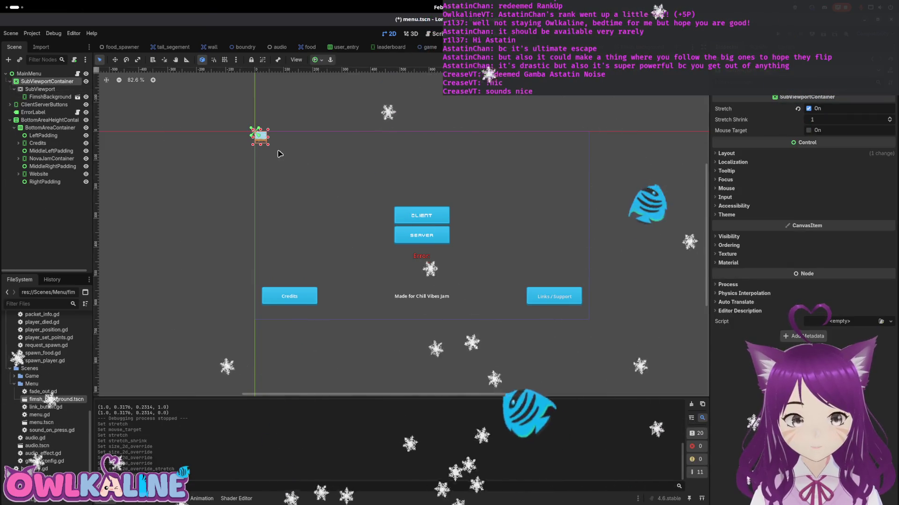
{"action": "mouse_move", "coordinate": [267, 145]}
{"action": "left_mouse_down"}
{"action": "mouse_move", "coordinate": [386, 160]}
{"action": "mouse_move", "coordinate": [421, 231]}
{"action": "mouse_move", "coordinate": [562, 324]}
{"action": "mouse_move", "coordinate": [587, 356]}
{"action": "mouse_move", "coordinate": [592, 330]}
{"action": "mouse_move", "coordinate": [650, 323]}
{"action": "mouse_move", "coordinate": [445, 237]}
{"action": "mouse_move", "coordinate": [491, 261]}
{"action": "left_mouse_up"}
{"action": "left_click", "coordinate": [40, 89]}
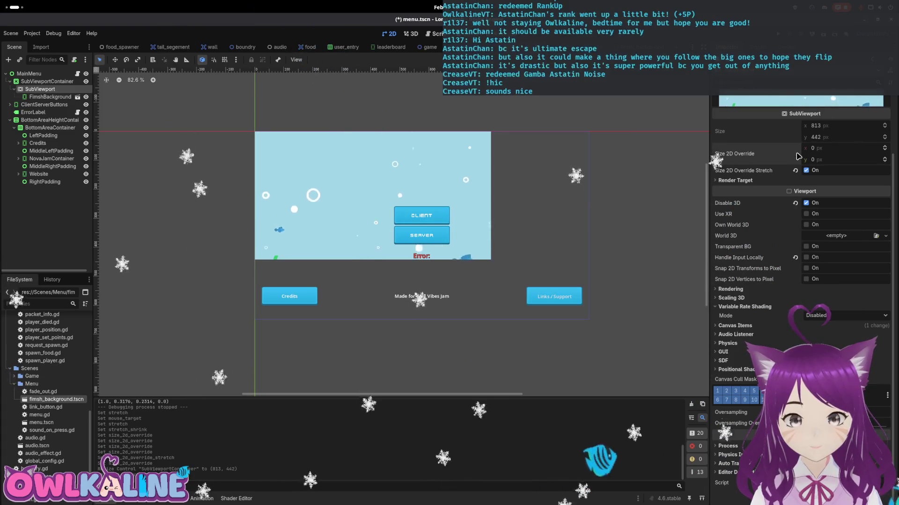
- Turn off Size 2D Override Stretch and resize the container to about 1149×648
{"action": "left_click", "coordinate": [806, 170]}
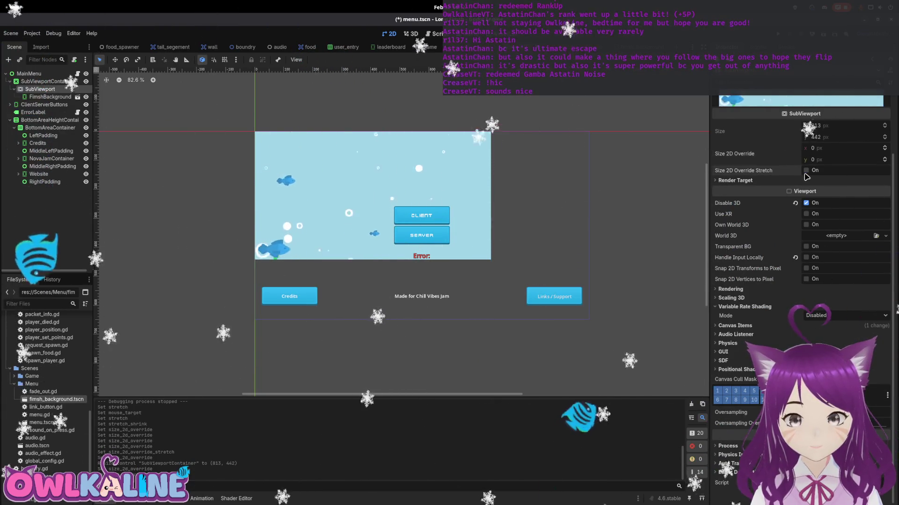
{"action": "left_click", "coordinate": [40, 82]}
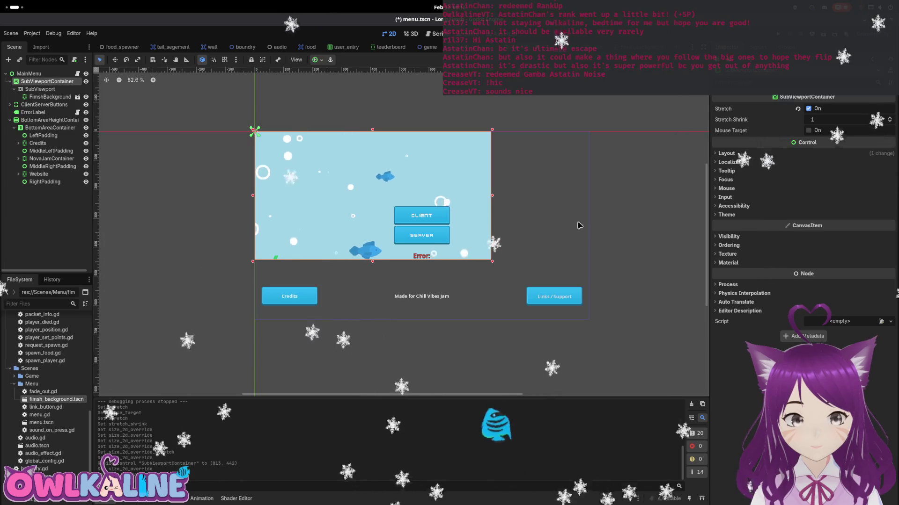
{"action": "left_click_drag", "start_coordinate": [492, 261], "coordinate": [589, 320]}
{"action": "left_click_drag", "start_coordinate": [588, 320], "coordinate": [588, 320]}
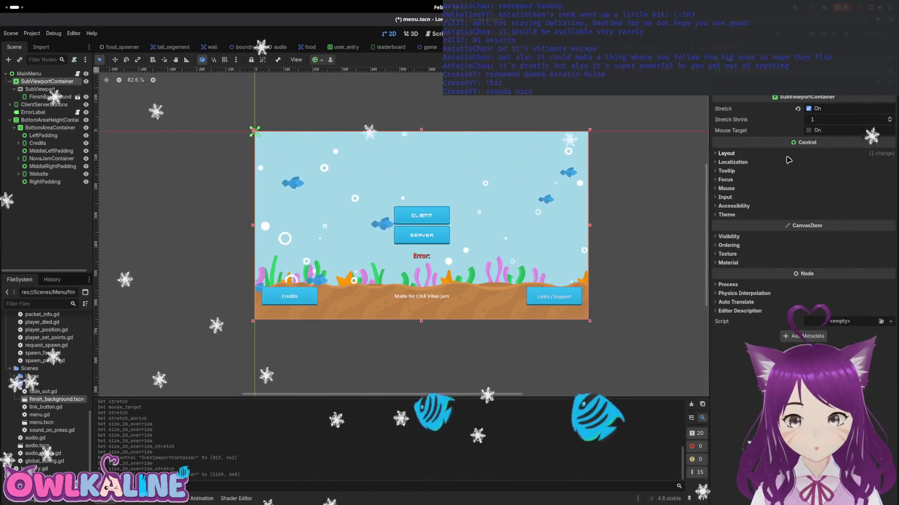
- Set the container's Layout Mode to Anchors with the Full Rect preset, then run the game
{"action": "left_click", "coordinate": [726, 153]}
{"action": "left_click", "coordinate": [832, 211]}
{"action": "left_click", "coordinate": [843, 221]}
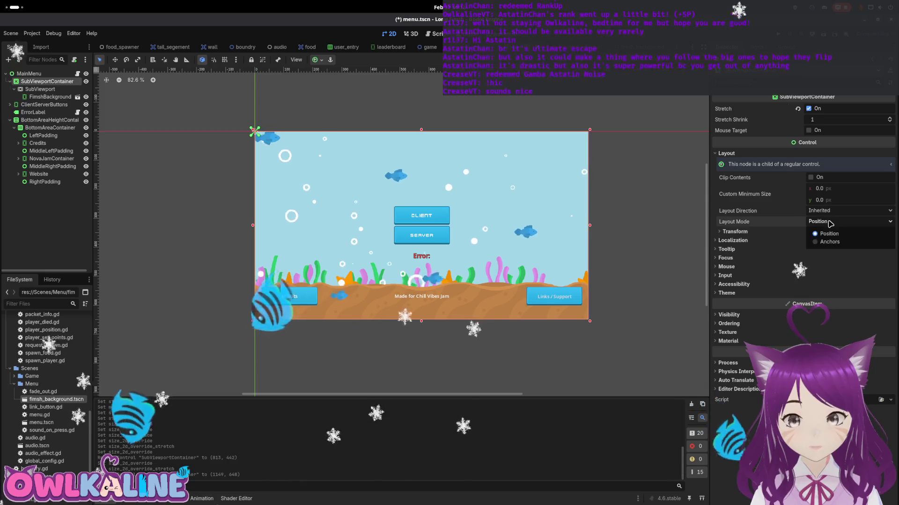
{"action": "left_click", "coordinate": [838, 240]}
{"action": "left_click", "coordinate": [838, 233]}
{"action": "left_click", "coordinate": [834, 257]}
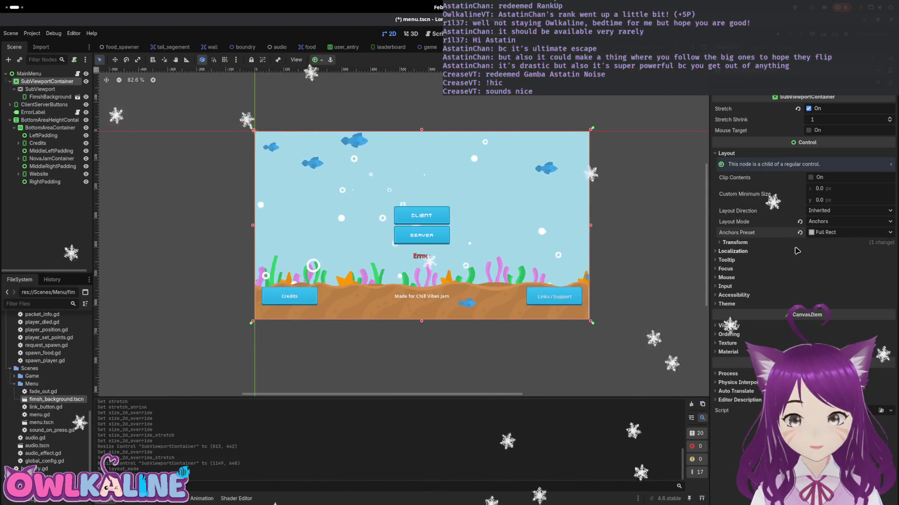
{"action": "key", "text": "F5"}
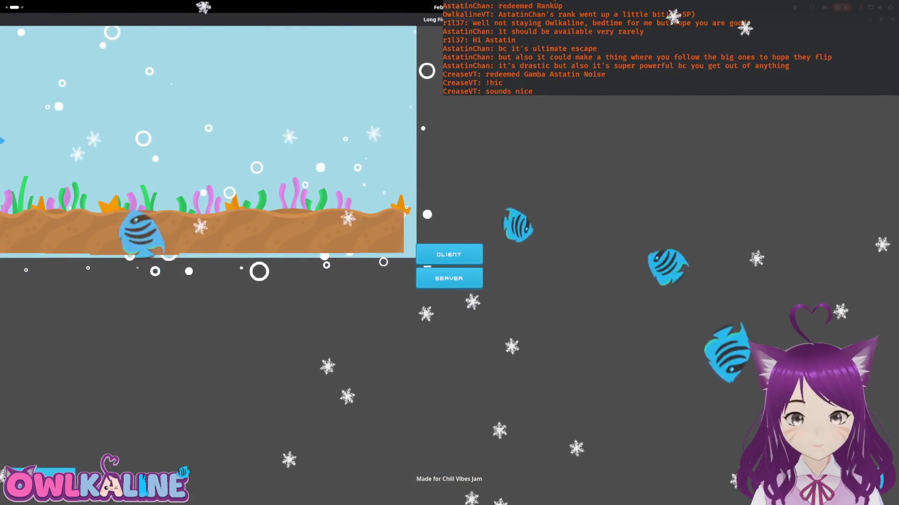
- Close the running Long Fimsh game window to get back to the editor
{"action": "left_click", "coordinate": [449, 7]}
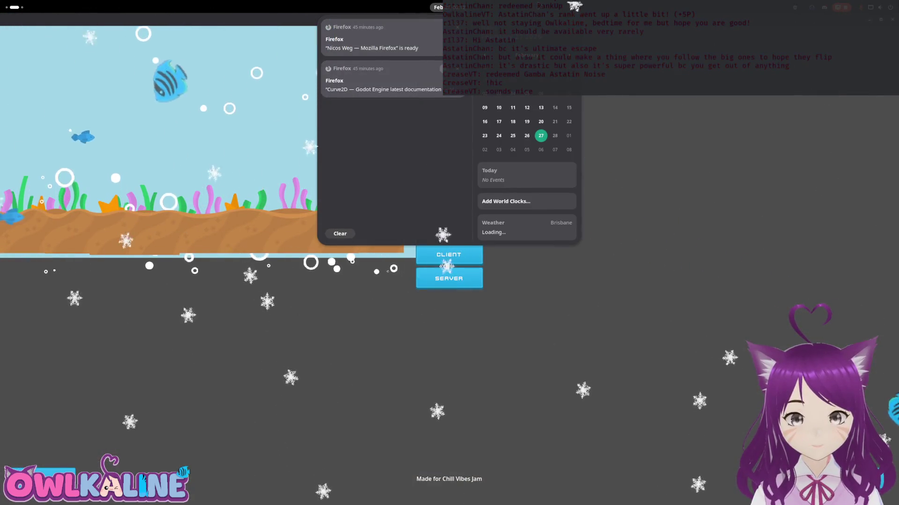
{"action": "key", "text": "Escape"}
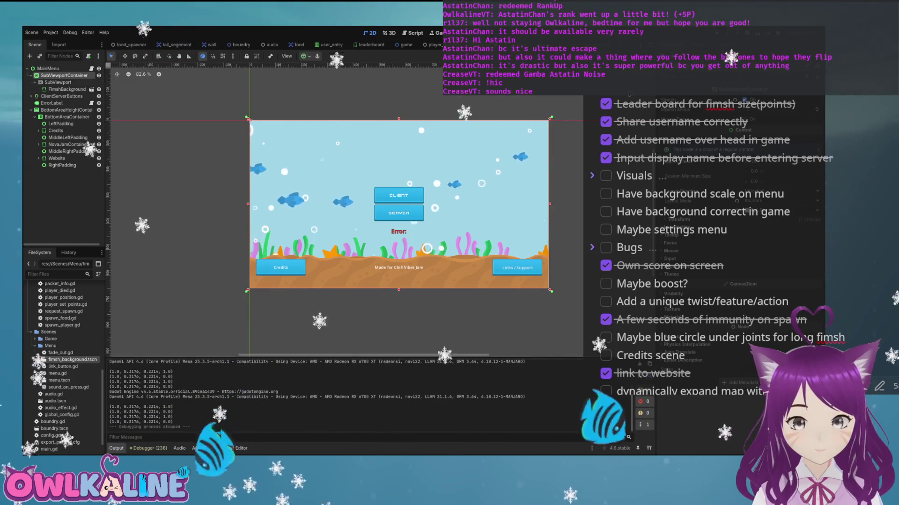
{"action": "left_click", "coordinate": [58, 82]}
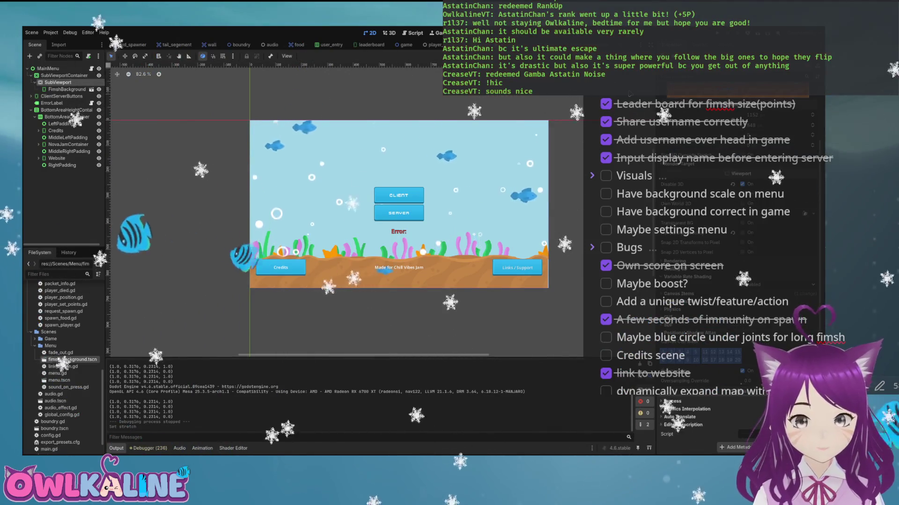
{"action": "scroll", "coordinate": [739, 281], "scroll_direction": "up", "scroll_amount": 10}
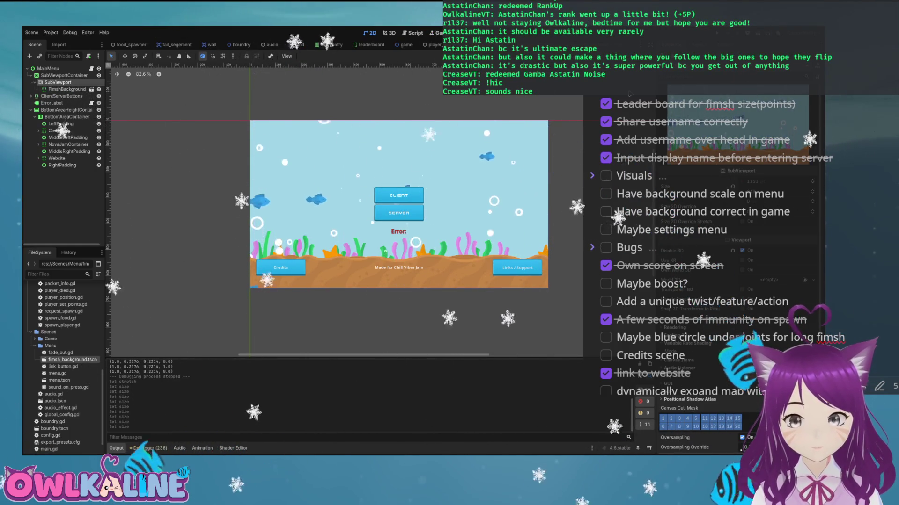
{"action": "key", "text": "F5"}
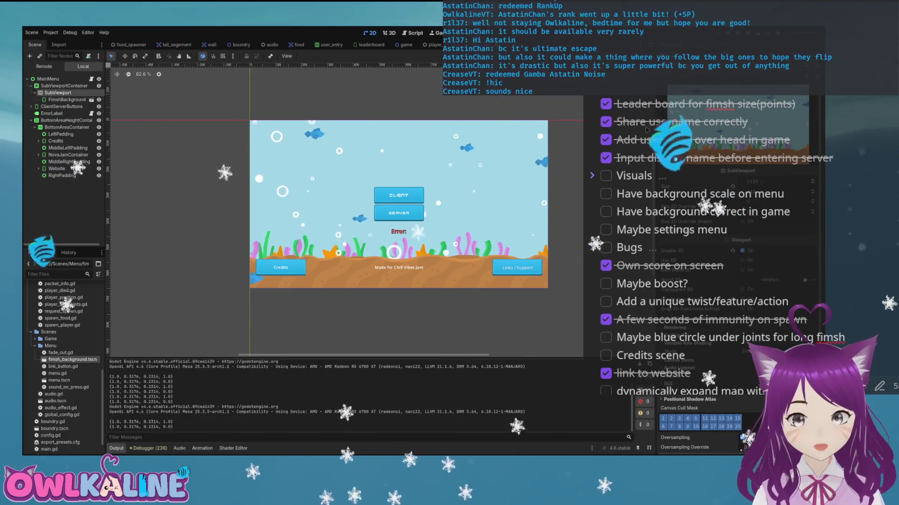
- Stop the game, select FimshBackground, and open fimsh_background.tscn in the editor
{"action": "key", "text": "F8"}
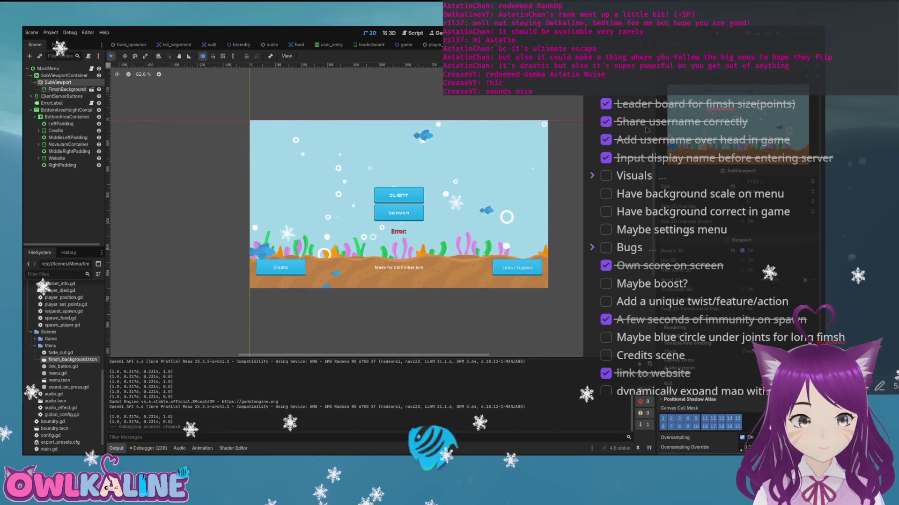
{"action": "key", "text": "Down"}
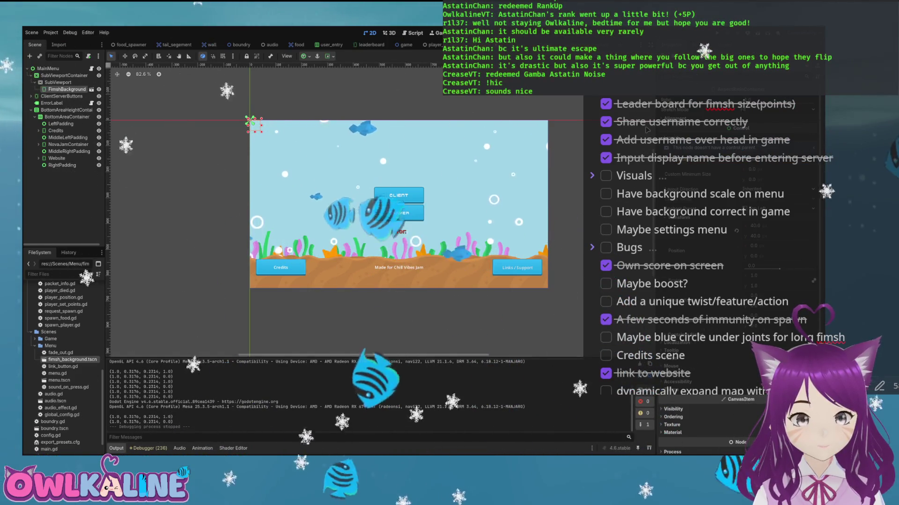
{"action": "left_click", "coordinate": [91, 89]}
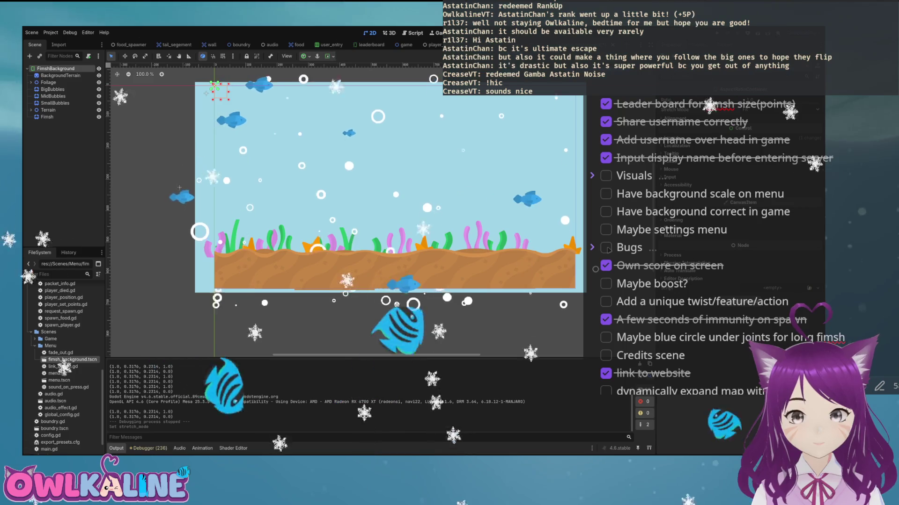
- Switch to menu.tscn and set the SubViewport to stretch its 2D/3D overrides, updating When Visible
{"action": "key", "text": "ctrl+Tab"}
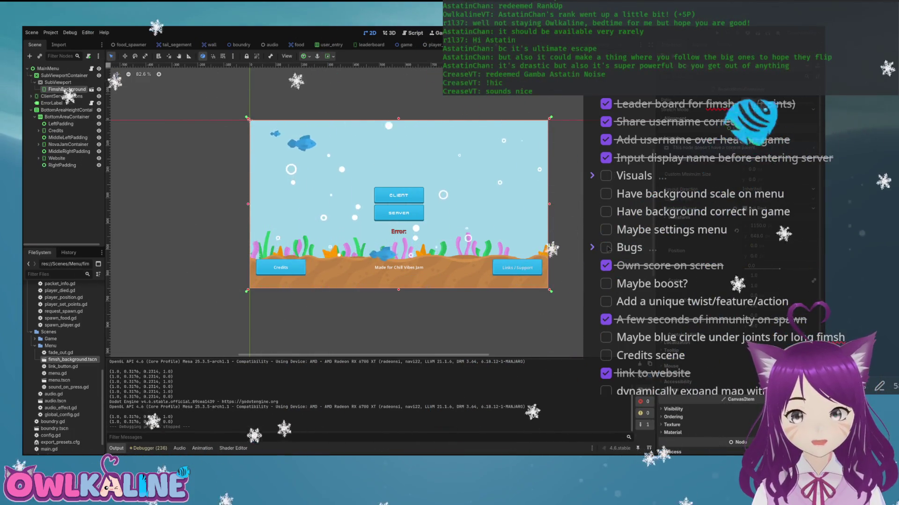
{"action": "left_click", "coordinate": [58, 82]}
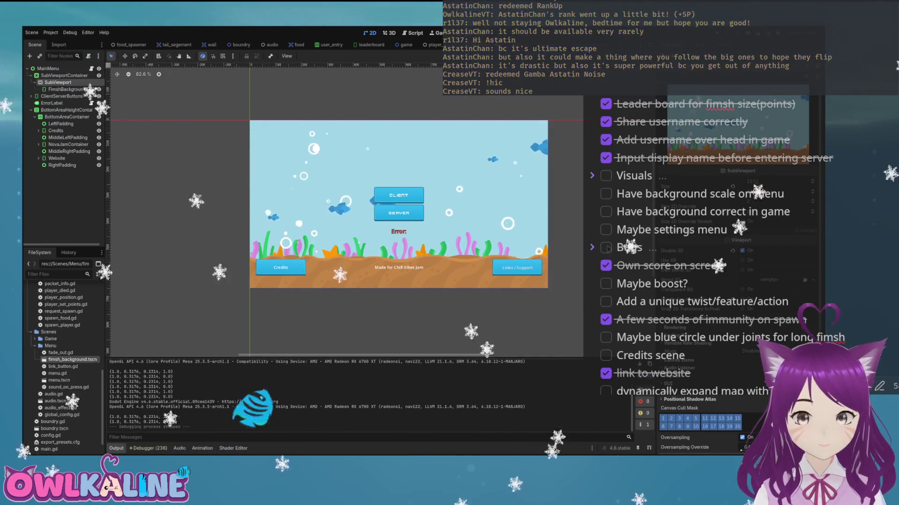
{"action": "left_click", "coordinate": [742, 221]}
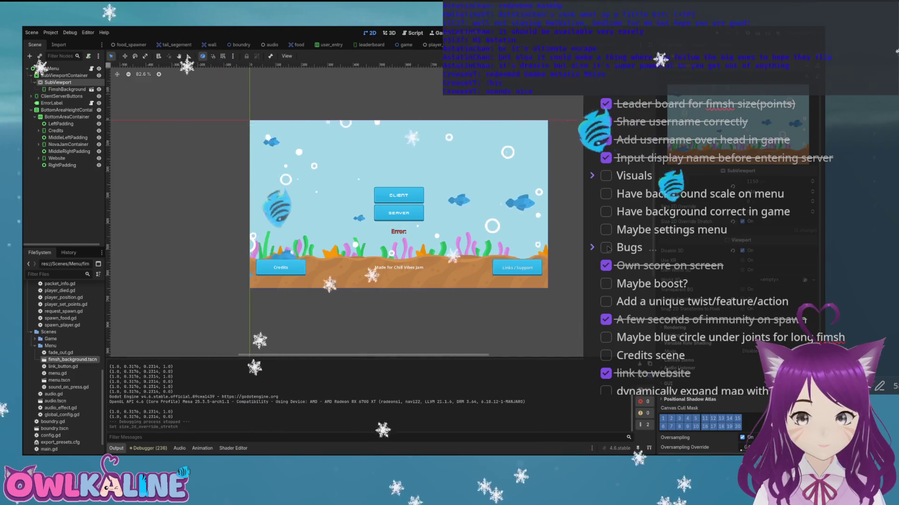
{"action": "left_click", "coordinate": [742, 221]}
{"action": "left_click", "coordinate": [777, 248]}
{"action": "left_click", "coordinate": [768, 267]}
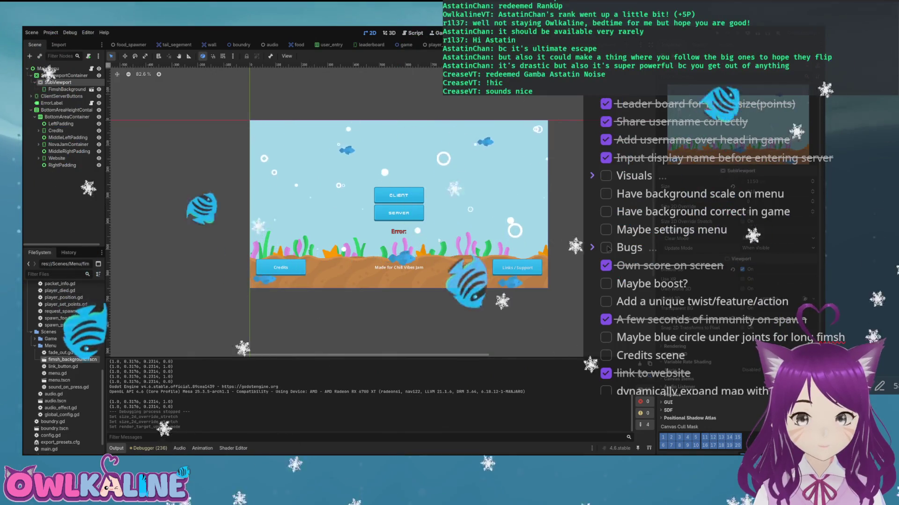
- Hide and re-show the SubViewportContainer to compare, then open its class reference in the help
{"action": "scroll", "coordinate": [740, 281], "scroll_direction": "down", "scroll_amount": 3}
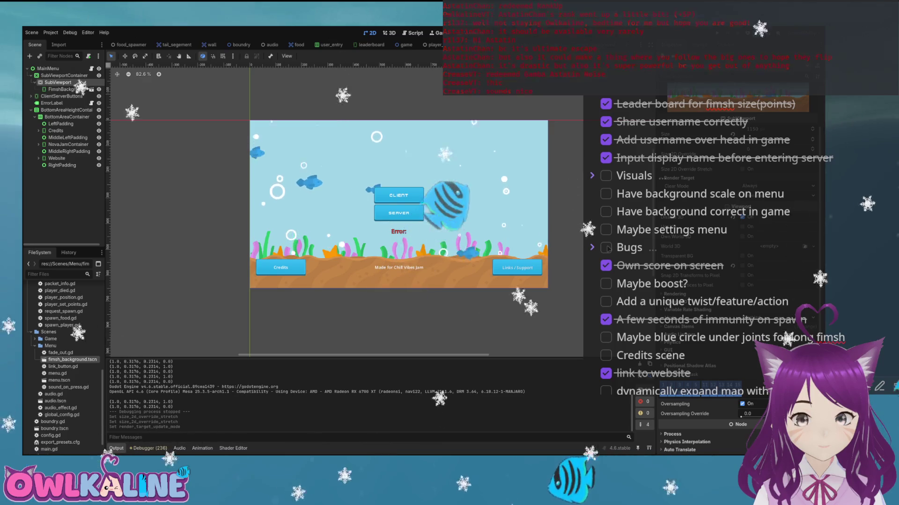
{"action": "scroll", "coordinate": [608, 249], "scroll_direction": "down", "scroll_amount": 3}
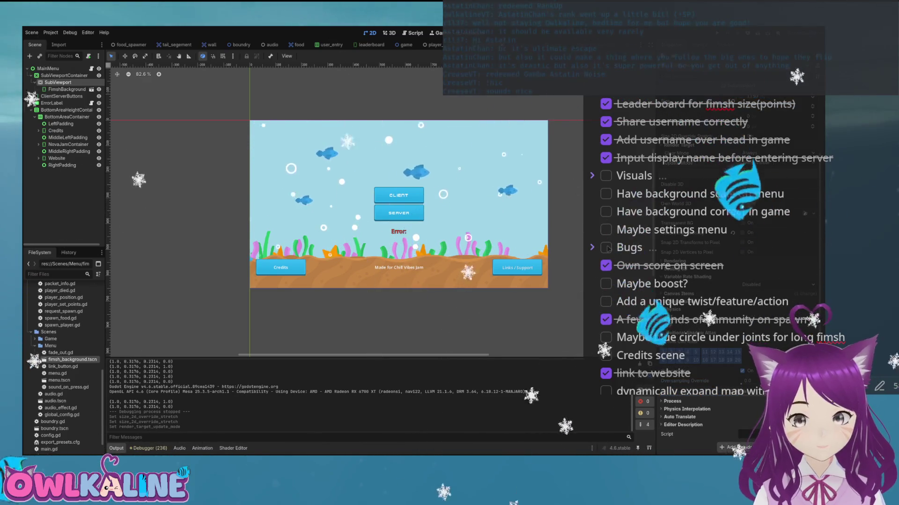
{"action": "scroll", "coordinate": [608, 249], "scroll_direction": "up", "scroll_amount": 3}
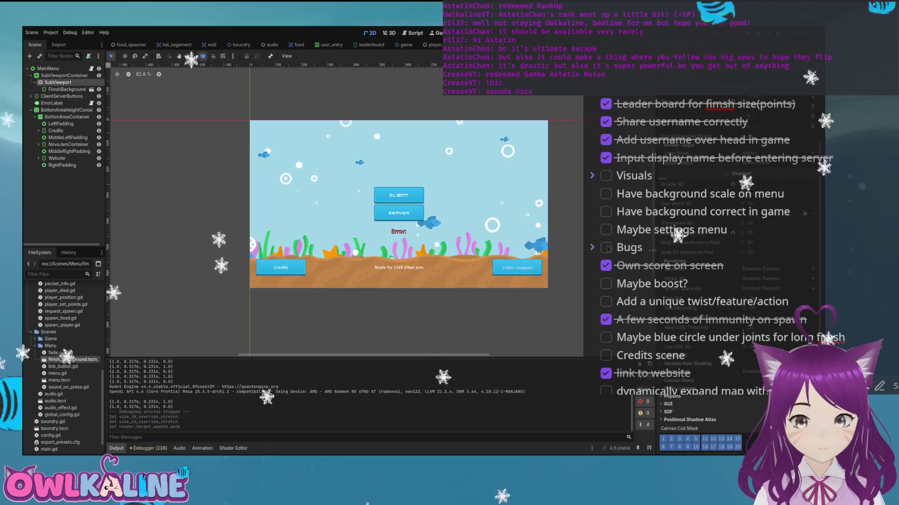
{"action": "scroll", "coordinate": [739, 281], "scroll_direction": "down", "scroll_amount": 5}
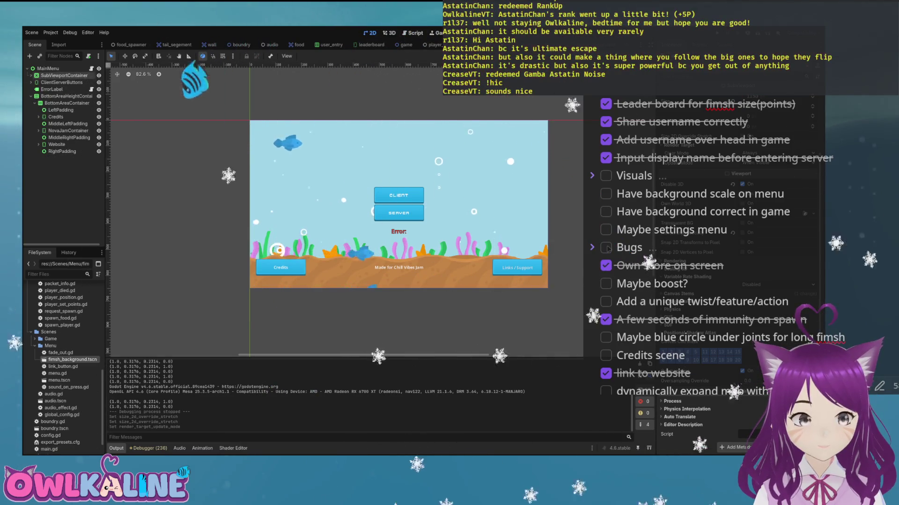
{"action": "left_click", "coordinate": [99, 75]}
{"action": "left_click", "coordinate": [98, 75]}
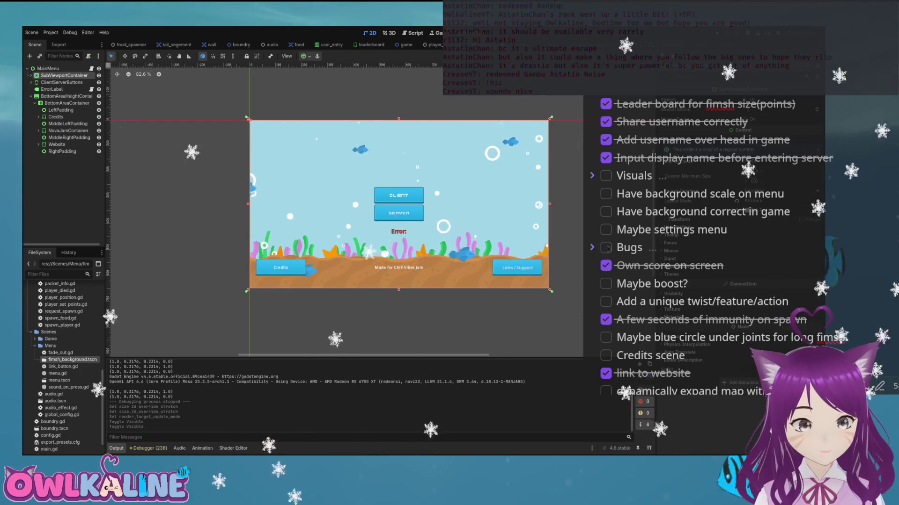
{"action": "key", "text": "F1"}
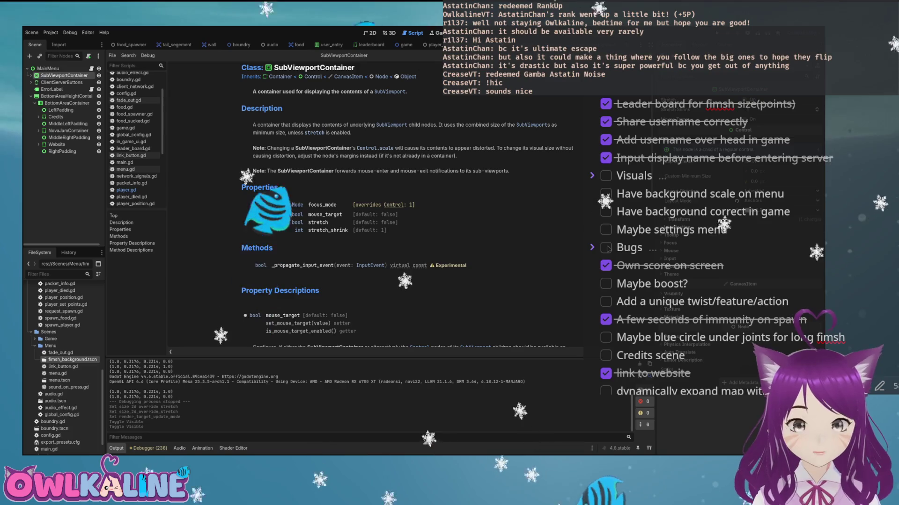
{"action": "scroll", "coordinate": [344, 205], "scroll_direction": "down", "scroll_amount": 6}
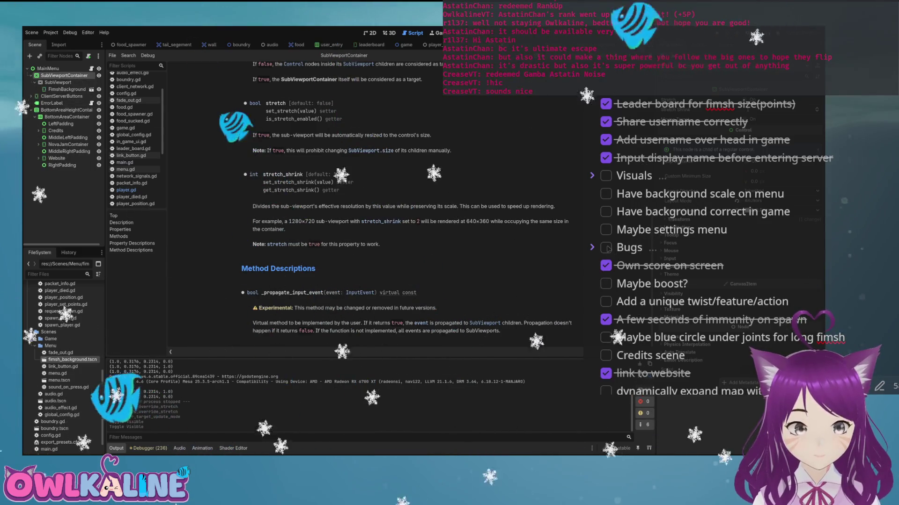
{"action": "left_click", "coordinate": [31, 75]}
{"action": "left_click", "coordinate": [58, 83]}
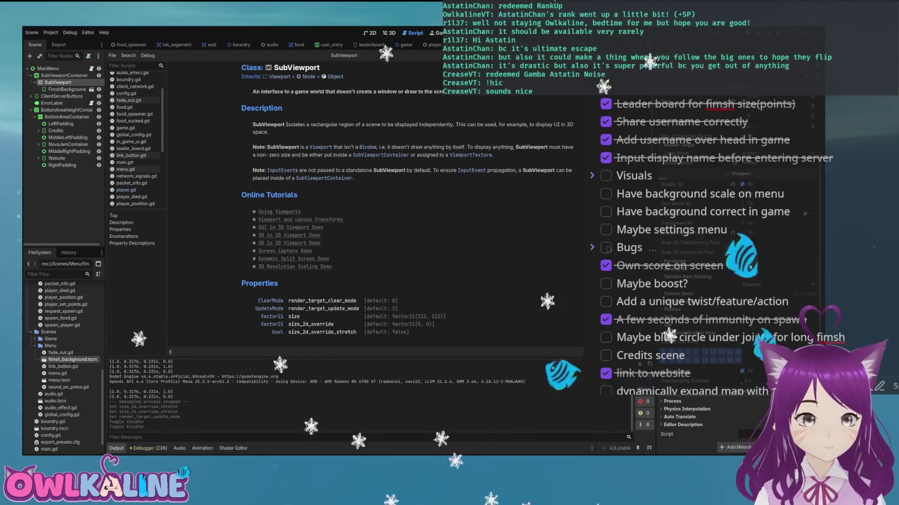
{"action": "scroll", "coordinate": [375, 206], "scroll_direction": "down", "scroll_amount": 5}
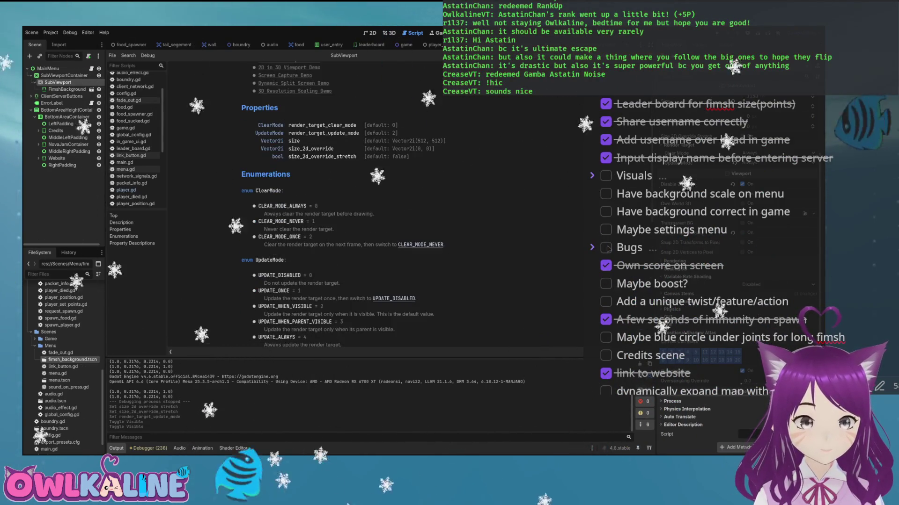
{"action": "scroll", "coordinate": [328, 206], "scroll_direction": "down", "scroll_amount": 6}
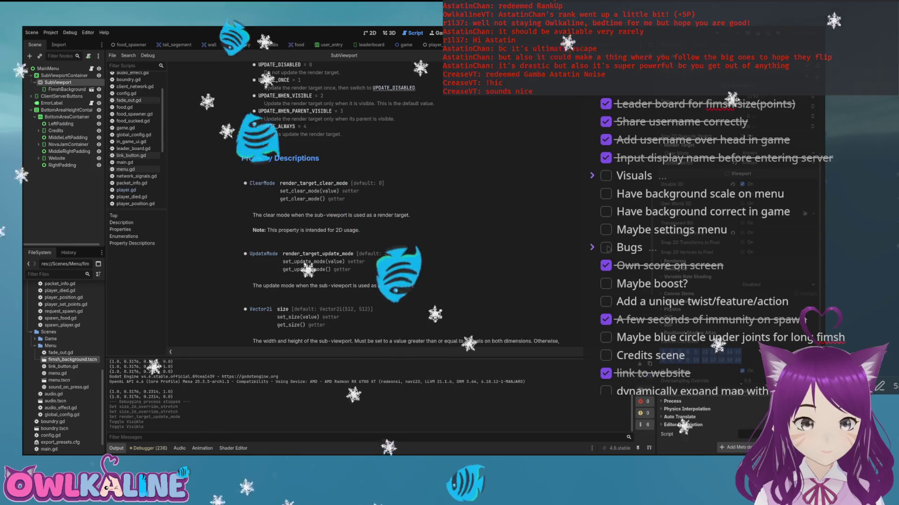
{"action": "scroll", "coordinate": [375, 206], "scroll_direction": "down", "scroll_amount": 4}
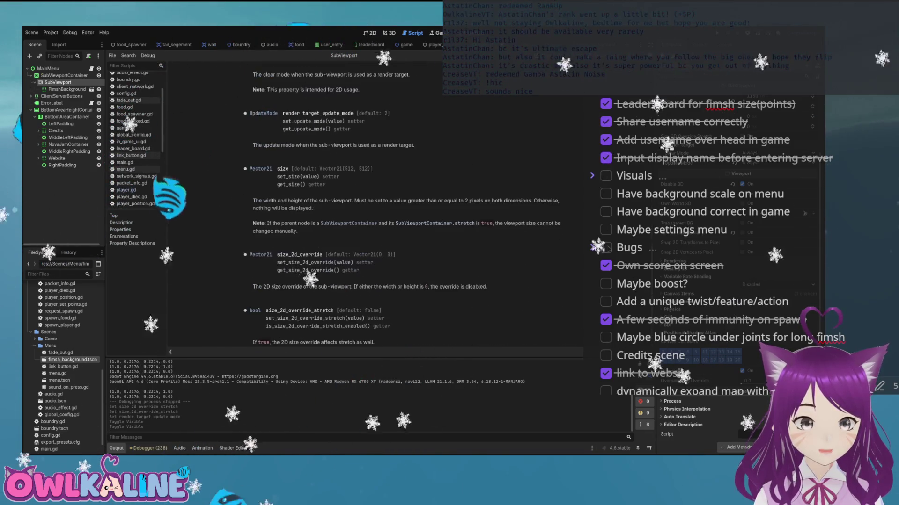
{"action": "key", "text": "ctrl+F1"}
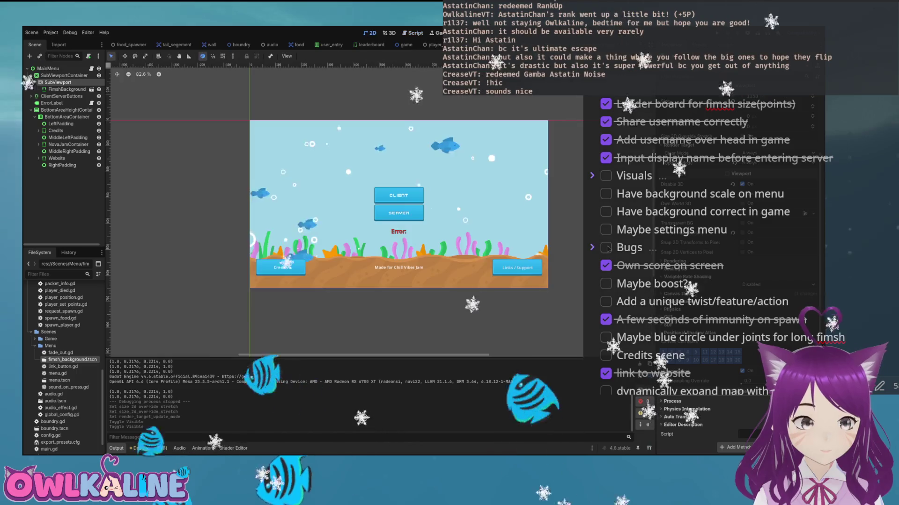
- Create a TextureRect node as a child of the MainMenu root
{"action": "left_click", "coordinate": [48, 68]}
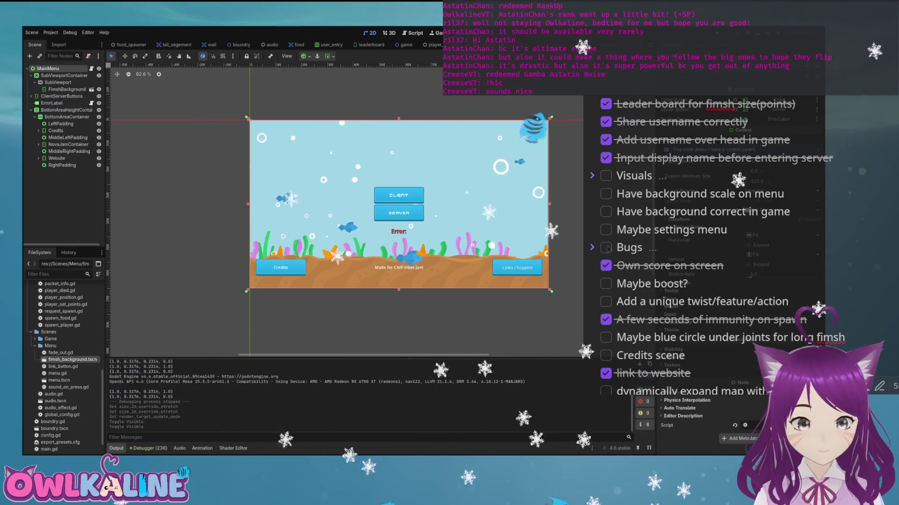
{"action": "key", "text": "Return"}
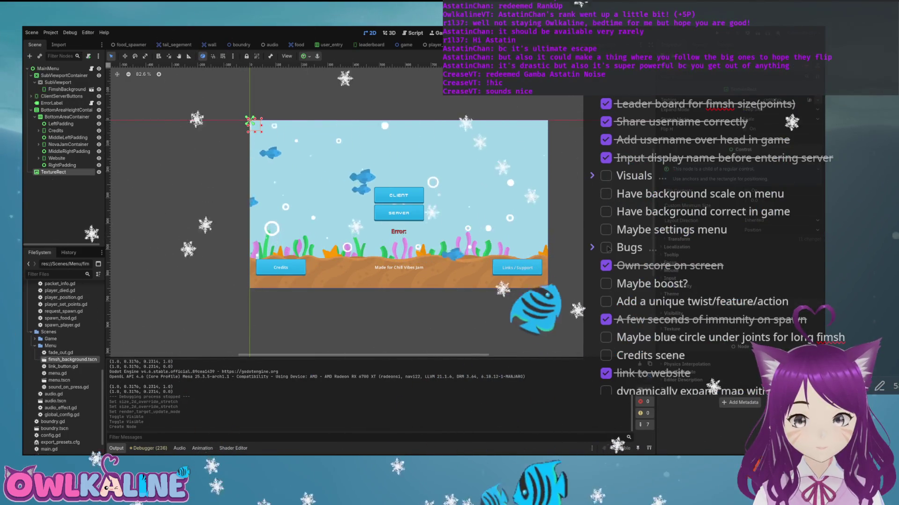
- Give the TextureRect a new ViewportTexture from the SubViewport and move it above the SubViewportContainer
{"action": "left_click", "coordinate": [608, 249]}
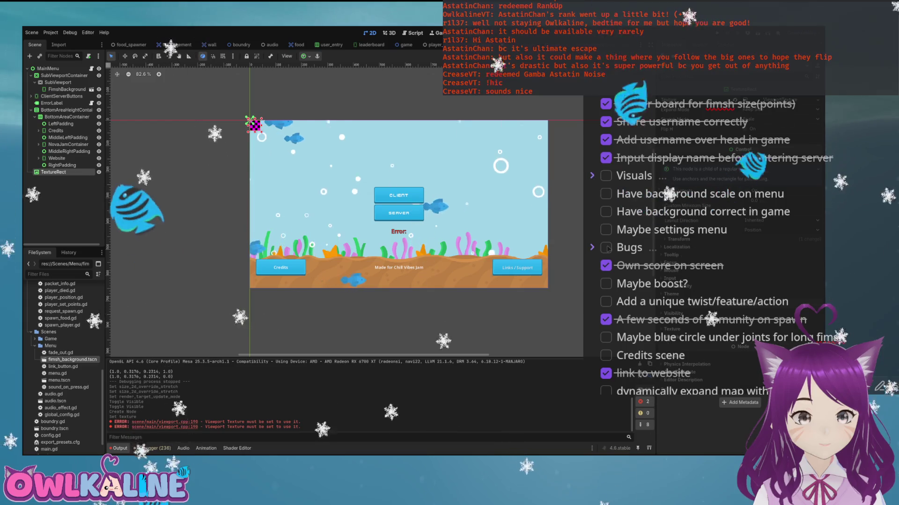
{"action": "left_click", "coordinate": [608, 249]}
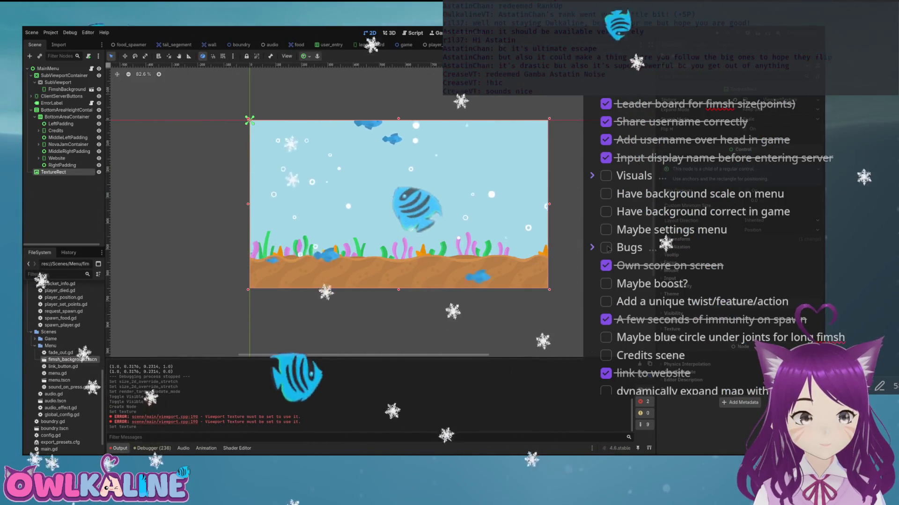
{"action": "left_click_drag", "start_coordinate": [53, 172], "coordinate": [57, 74]}
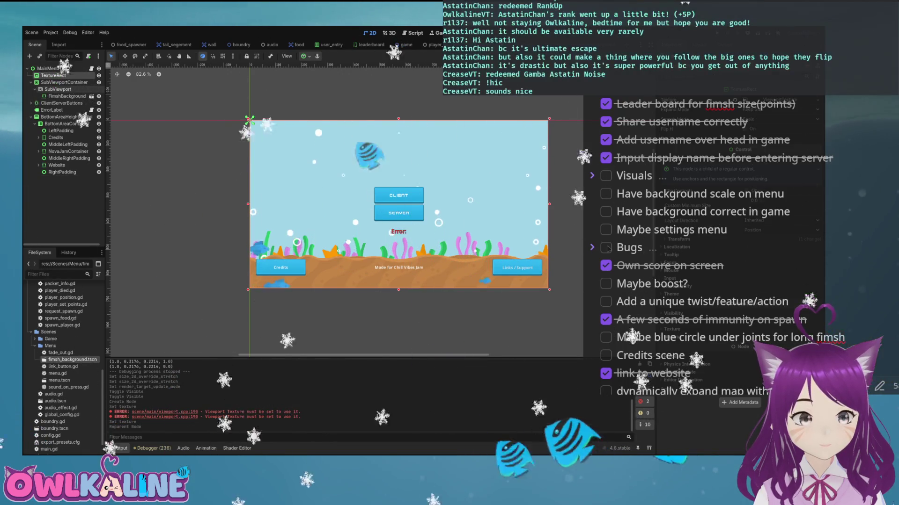
- Delete the SubViewportContainer and reparent the SubViewport under the TextureRect
{"action": "left_click", "coordinate": [64, 82]}
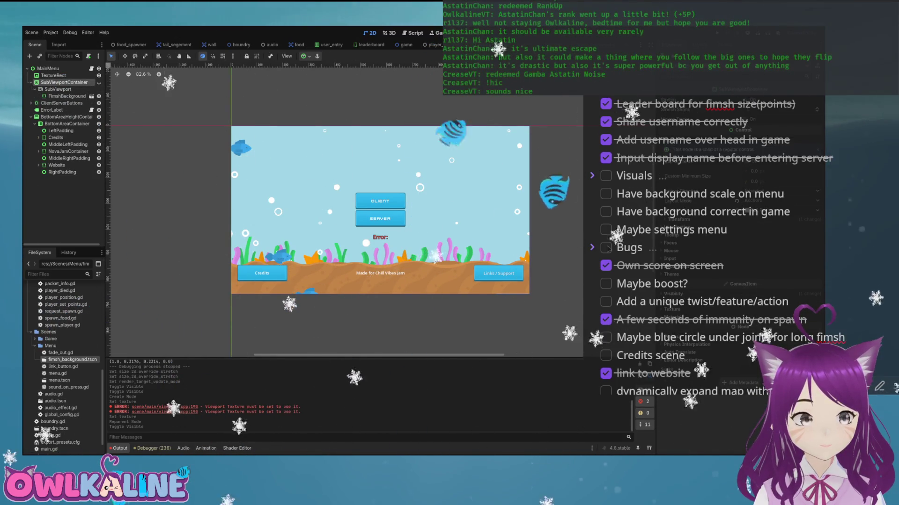
{"action": "left_click", "coordinate": [57, 89]}
{"action": "left_click_drag", "start_coordinate": [49, 82], "coordinate": [49, 85]}
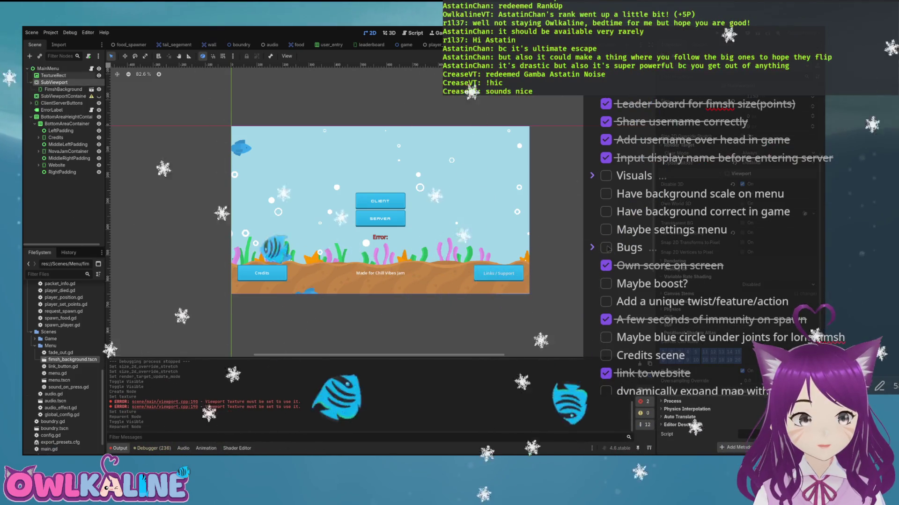
{"action": "key", "text": "Delete"}
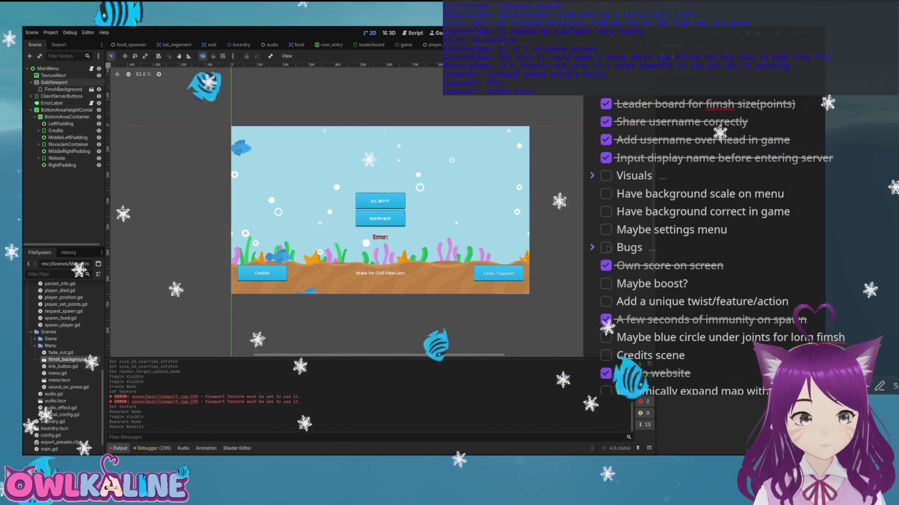
{"action": "left_click", "coordinate": [54, 83]}
{"action": "left_click_drag", "start_coordinate": [60, 80], "coordinate": [59, 77]}
- Check the TextureRect's layout and run the game to test the fish background
{"action": "left_click", "coordinate": [54, 76]}
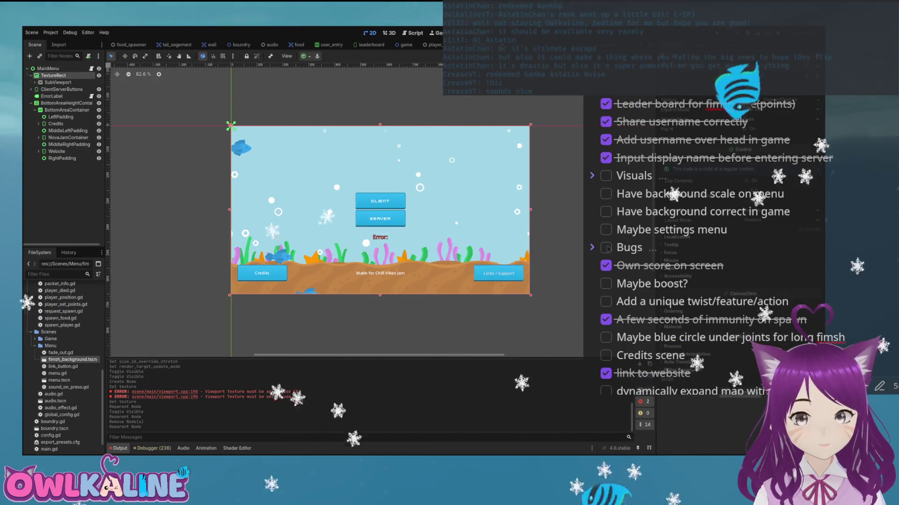
{"action": "scroll", "coordinate": [607, 250], "scroll_direction": "up", "scroll_amount": 1}
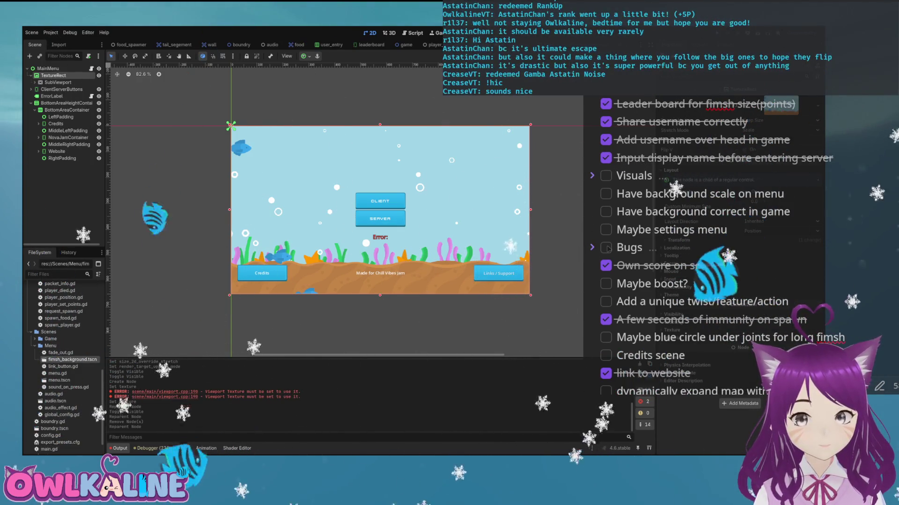
{"action": "key", "text": "F5"}
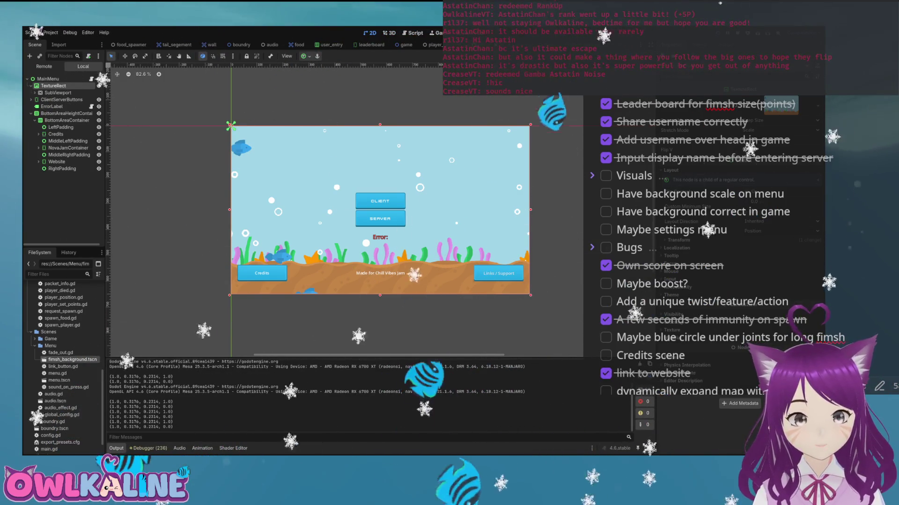
- Stop the game and toggle visibility of the SubViewport and TextureRect to compare
{"action": "key", "text": "F8"}
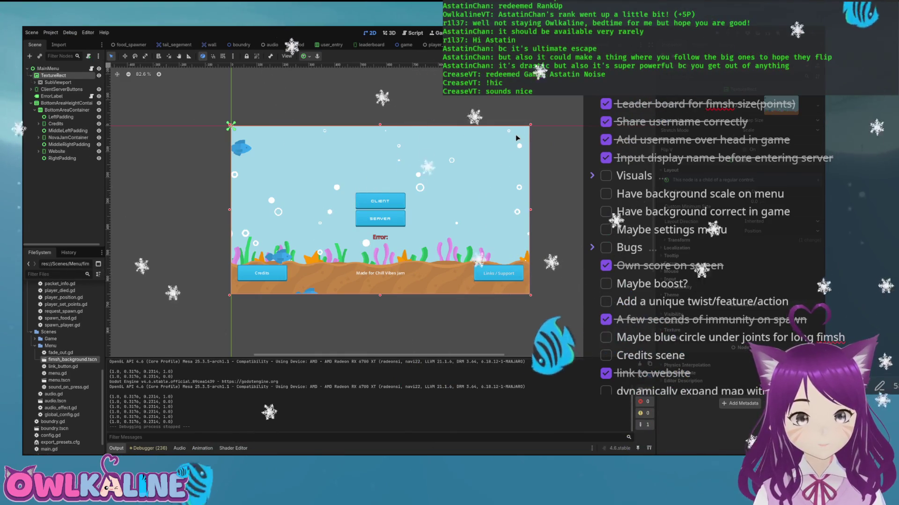
{"action": "key", "text": "Down"}
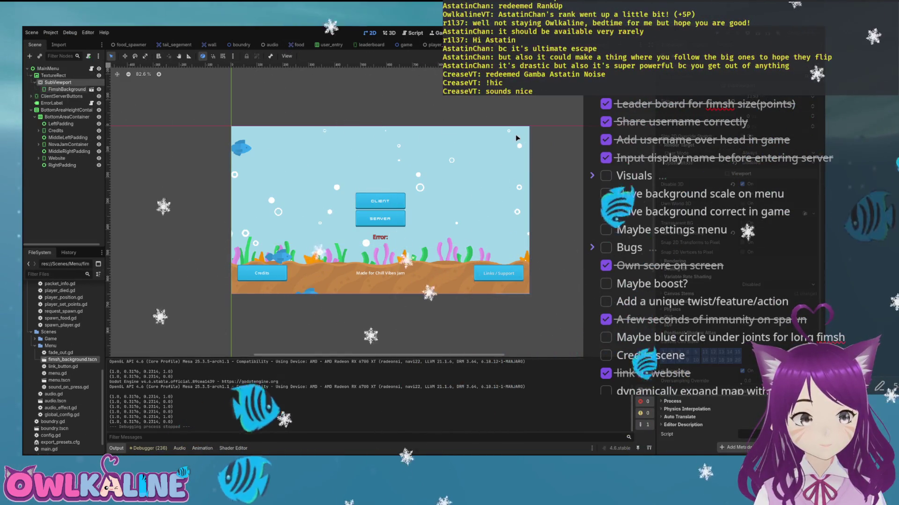
{"action": "key", "text": "ctrl+h"}
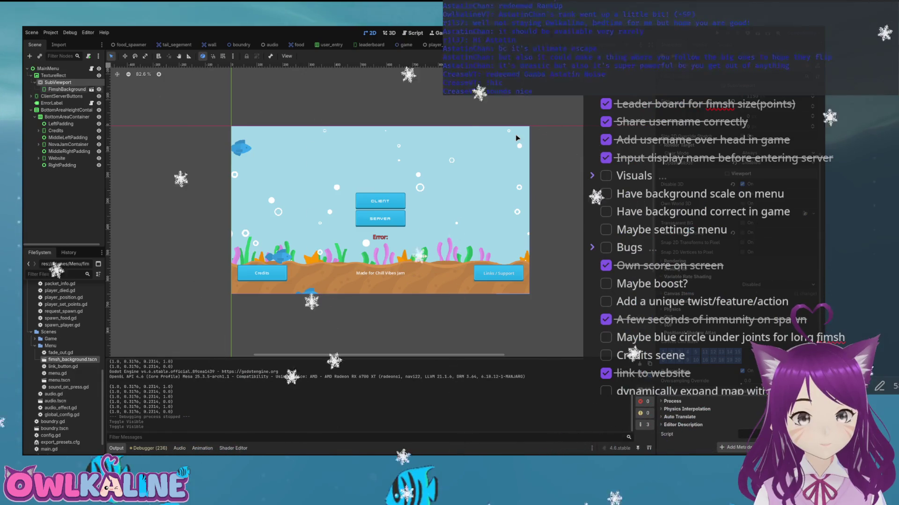
{"action": "key", "text": "Up"}
{"action": "key", "text": "ctrl+h"}
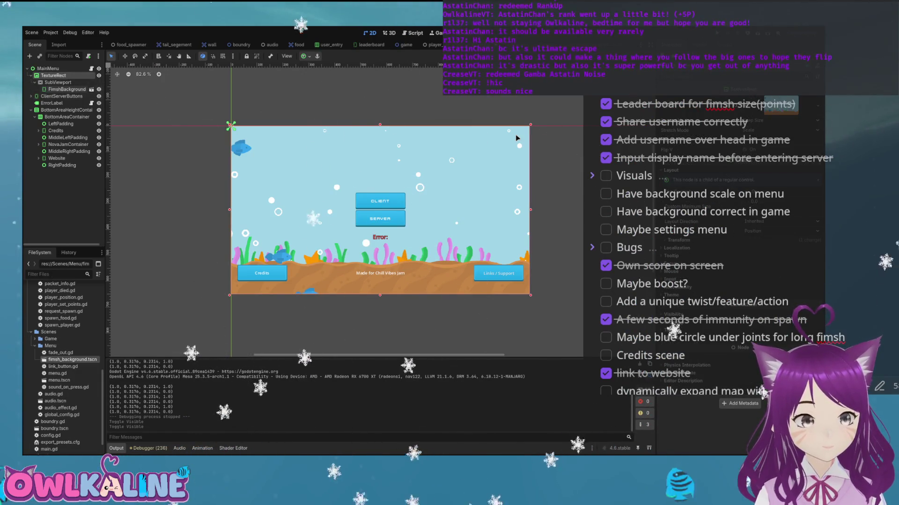
{"action": "key", "text": "ctrl+h"}
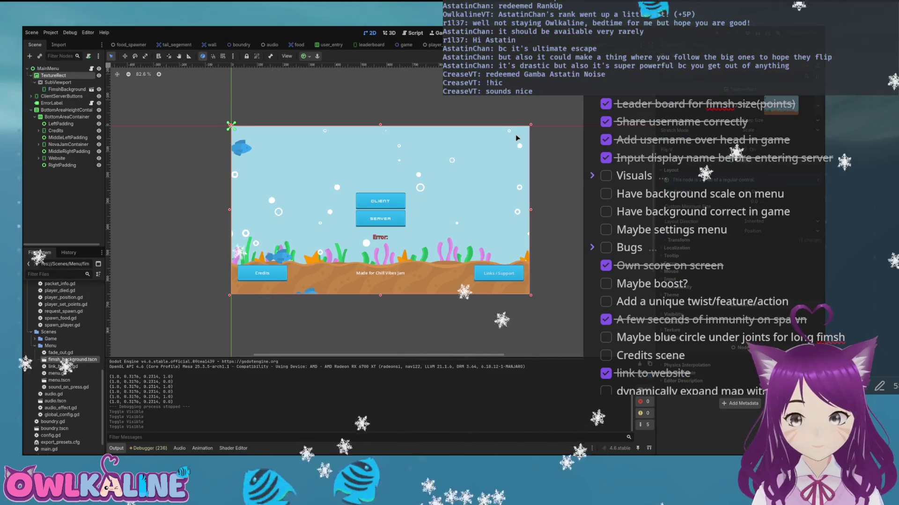
- Revert back to the TextureRect showing the SubViewport's viewport texture, then test-run the menu
{"action": "key", "text": "ctrl+z"}
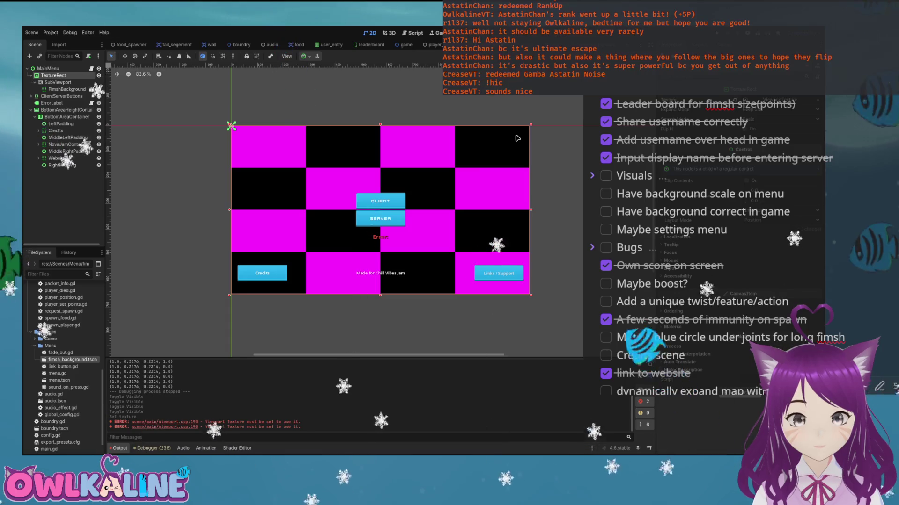
{"action": "key", "text": "ctrl+z"}
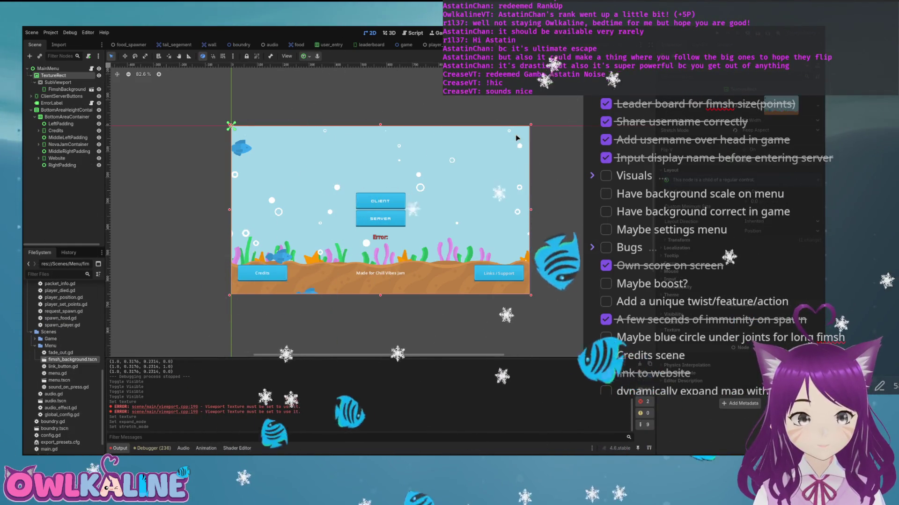
{"action": "key", "text": "F5"}
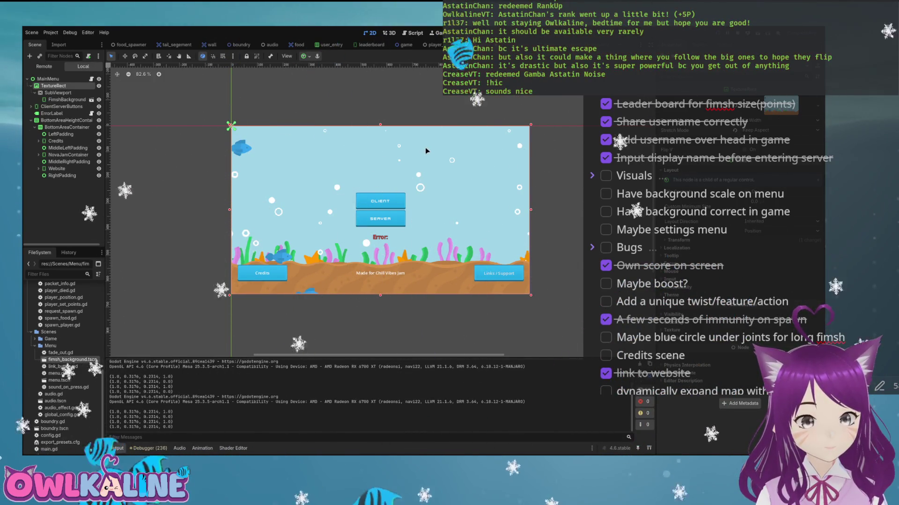
{"action": "key", "text": "F8"}
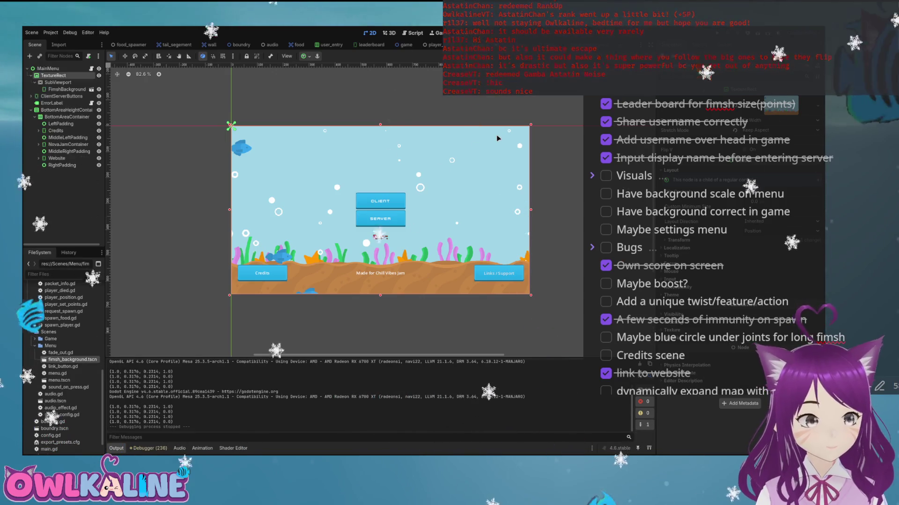
- Move the SubViewport under MainMenu, wrap it in a new SubViewportContainer placed above it, and run
{"action": "left_click", "coordinate": [58, 82]}
{"action": "left_click_drag", "start_coordinate": [56, 76], "coordinate": [53, 72]}
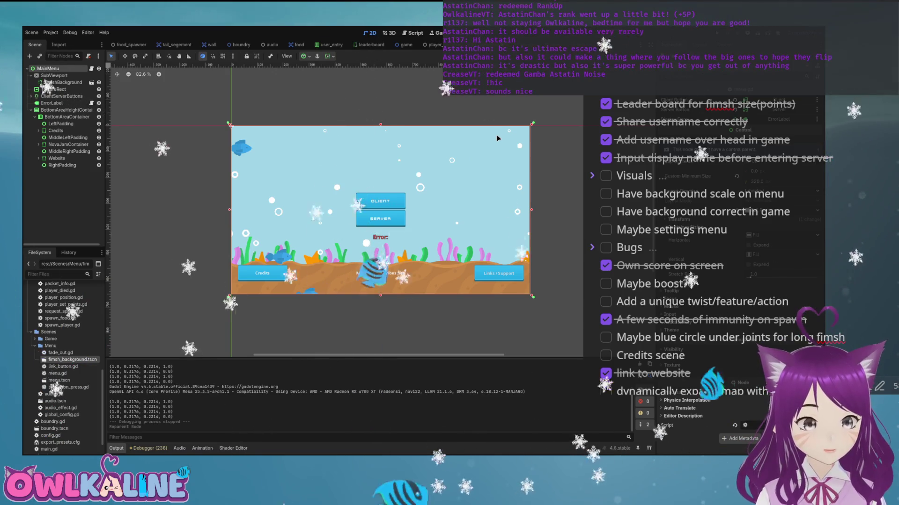
{"action": "key", "text": "Return"}
{"action": "key", "text": "ctrl+Up"}
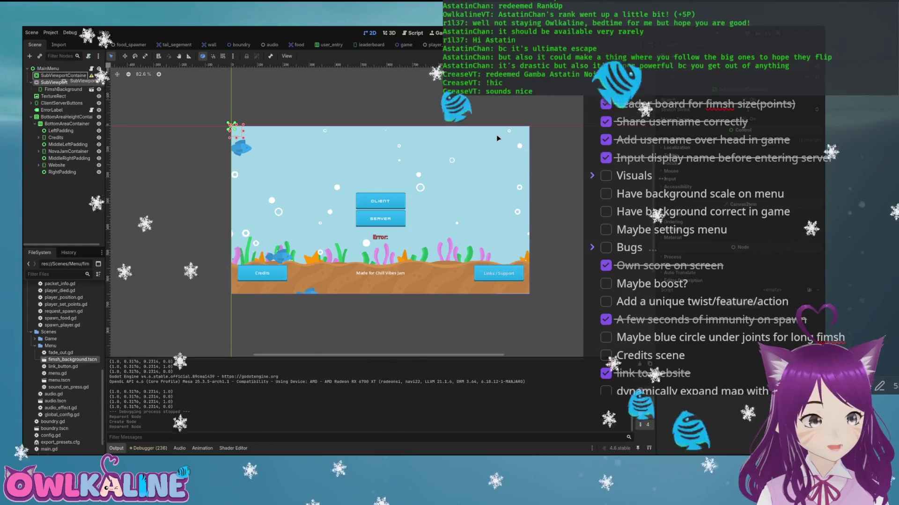
{"action": "left_click_drag", "start_coordinate": [53, 82], "coordinate": [63, 75]}
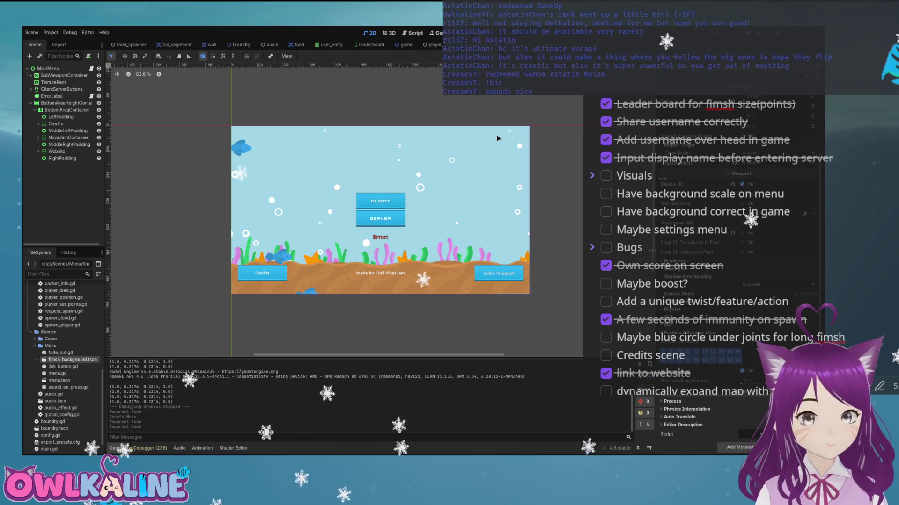
{"action": "key", "text": "F5"}
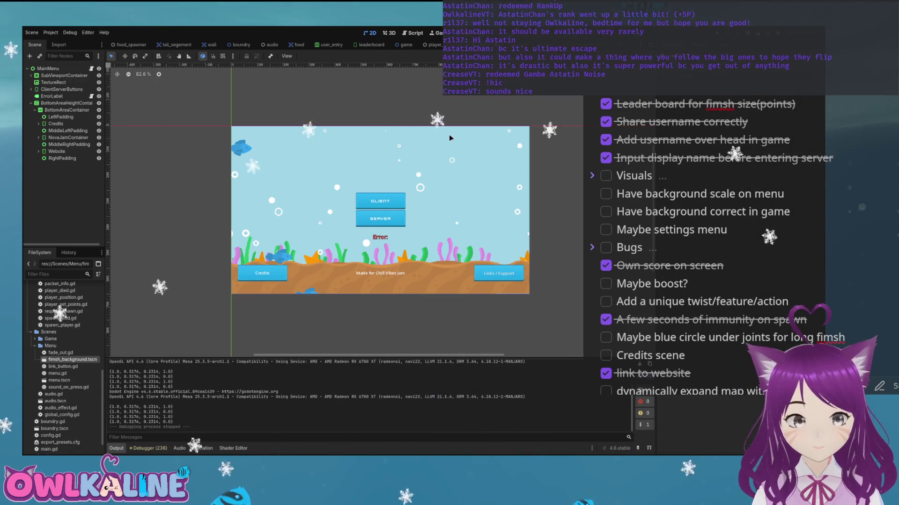
- Hide the SubViewportContainer and test-run the menu without it
{"action": "left_click", "coordinate": [448, 139]}
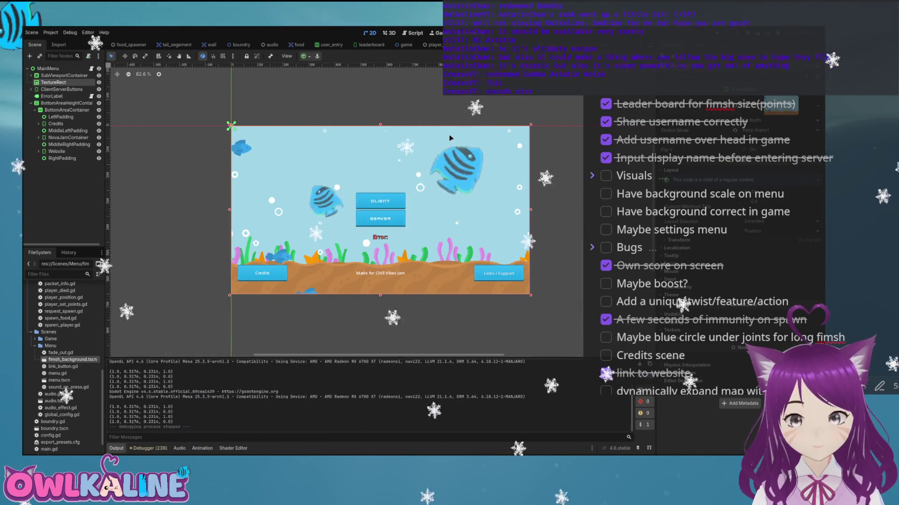
{"action": "key", "text": "Up"}
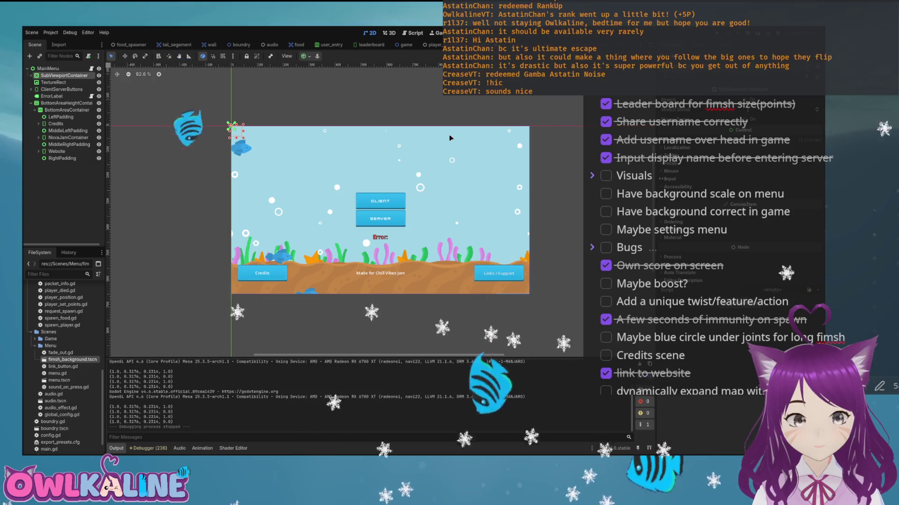
{"action": "key", "text": "v"}
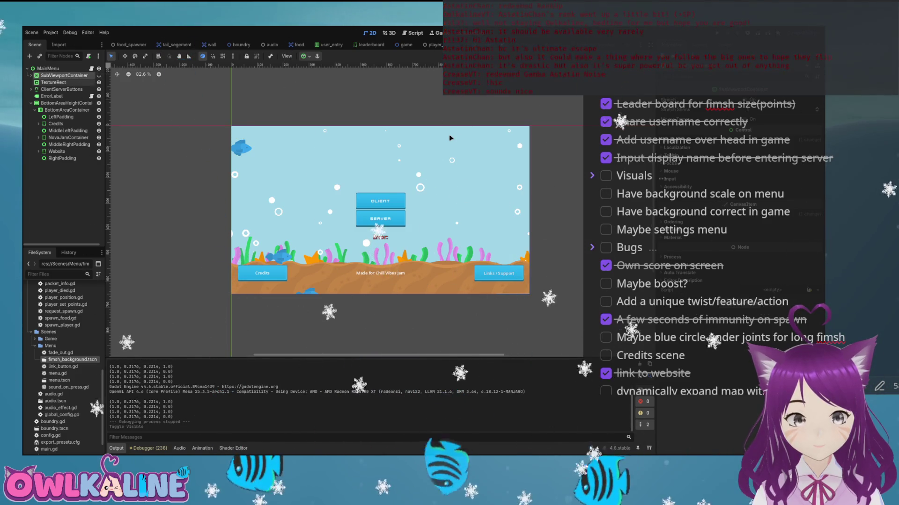
{"action": "key", "text": "F5"}
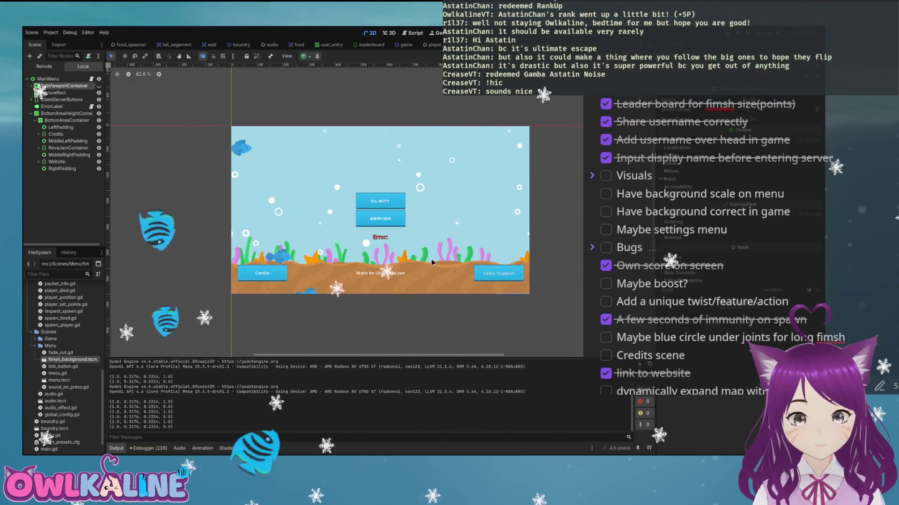
{"action": "key", "text": "F8"}
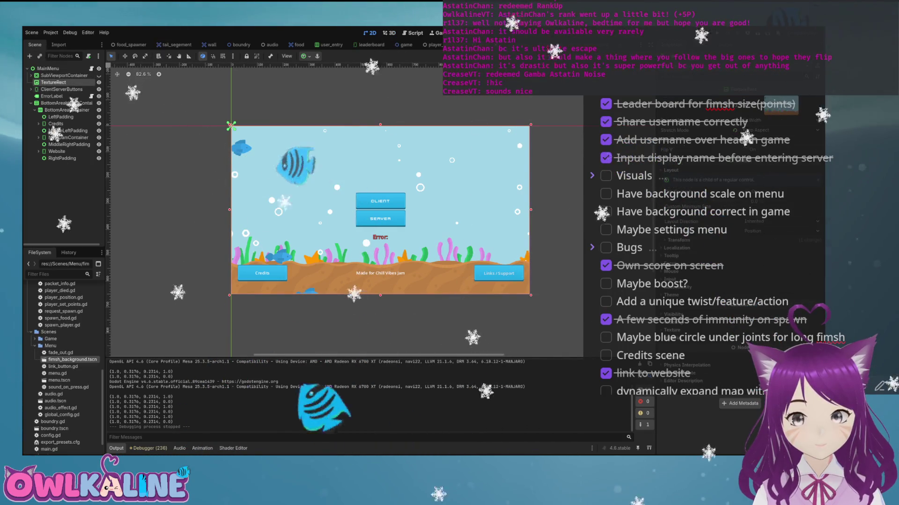
- Inspect the texture resource details, then move the SubViewport back out of the container
{"action": "scroll", "coordinate": [702, 234], "scroll_direction": "up", "scroll_amount": 1}
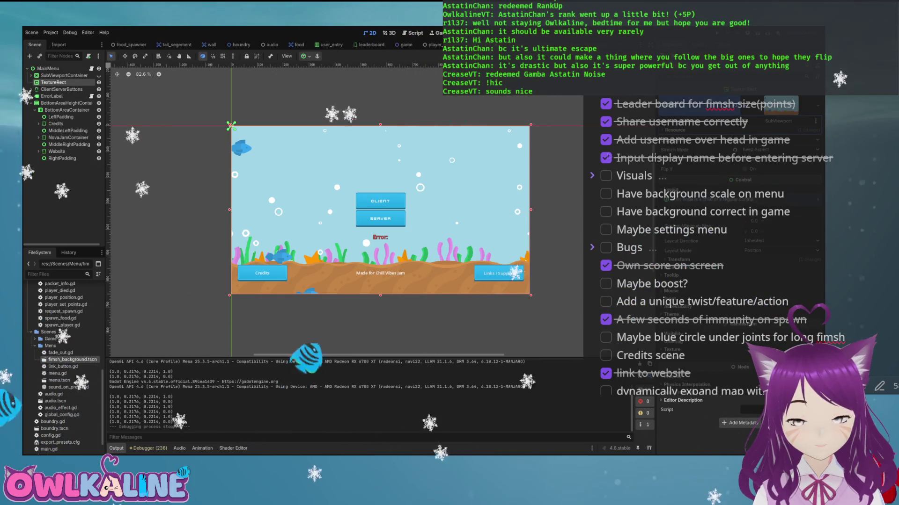
{"action": "left_click", "coordinate": [675, 130]}
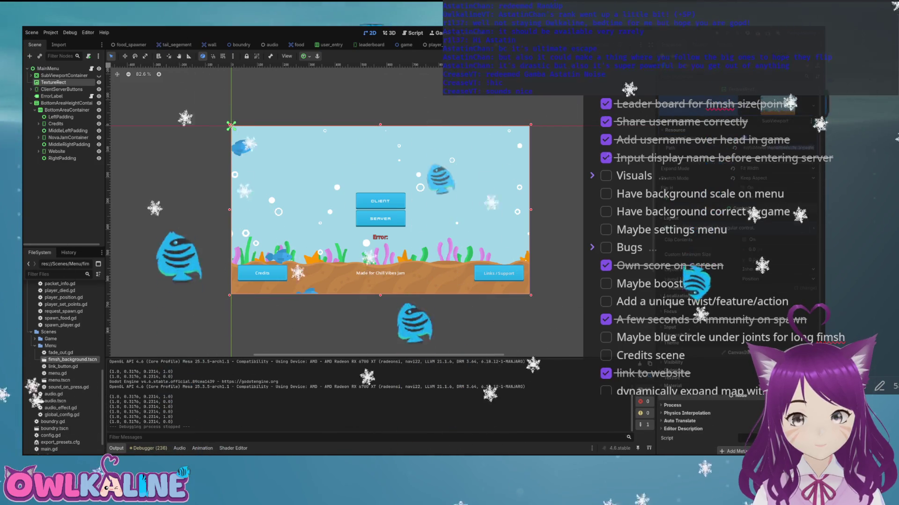
{"action": "scroll", "coordinate": [739, 281], "scroll_direction": "down", "scroll_amount": 2}
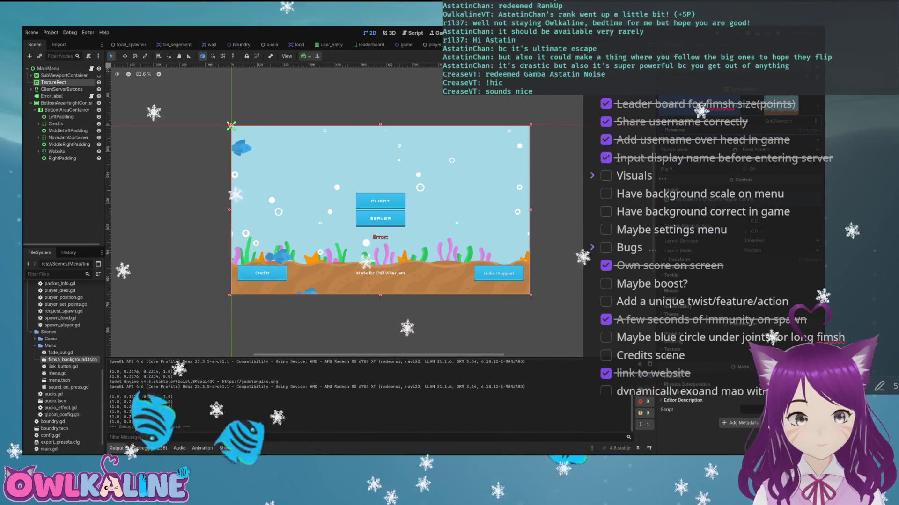
{"action": "left_click", "coordinate": [64, 75]}
{"action": "key", "text": "ctrl+z"}
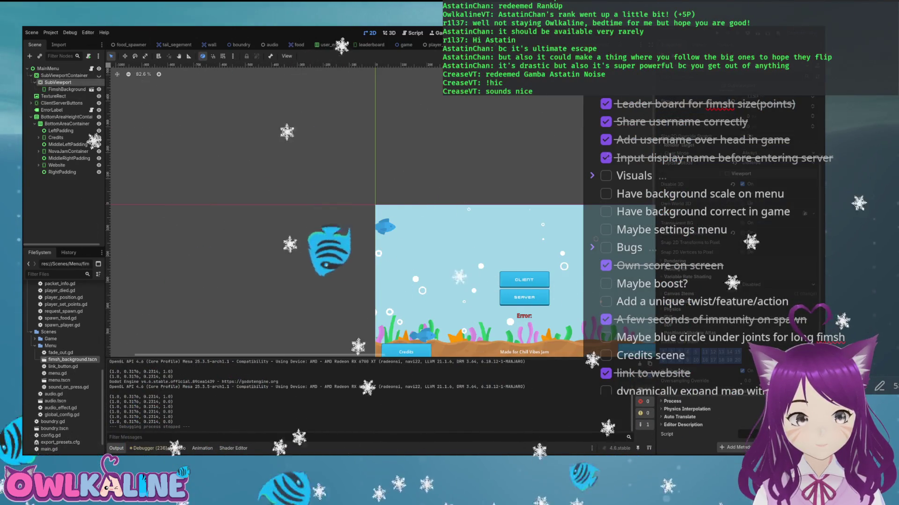
- Remove the SubViewportContainer, test-run the menu, and make TextureRect MainMenu's first child
{"action": "left_click", "coordinate": [63, 89]}
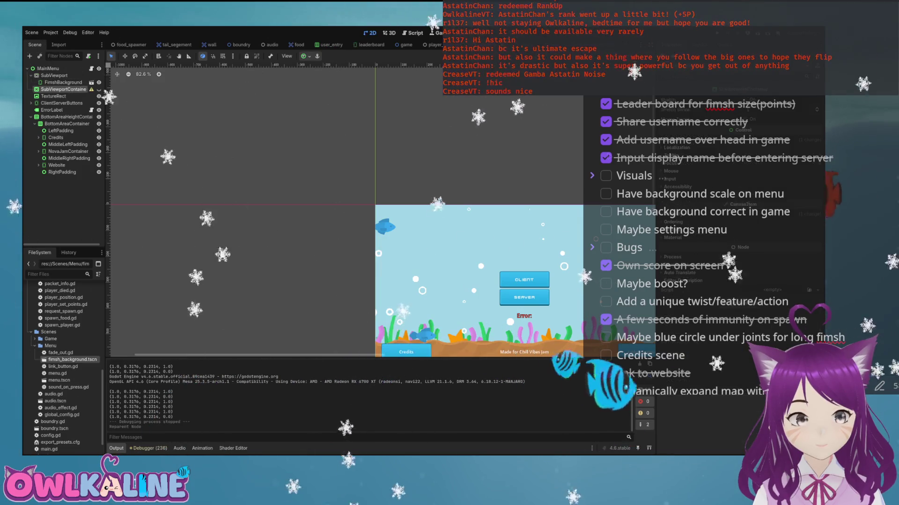
{"action": "key", "text": "Delete"}
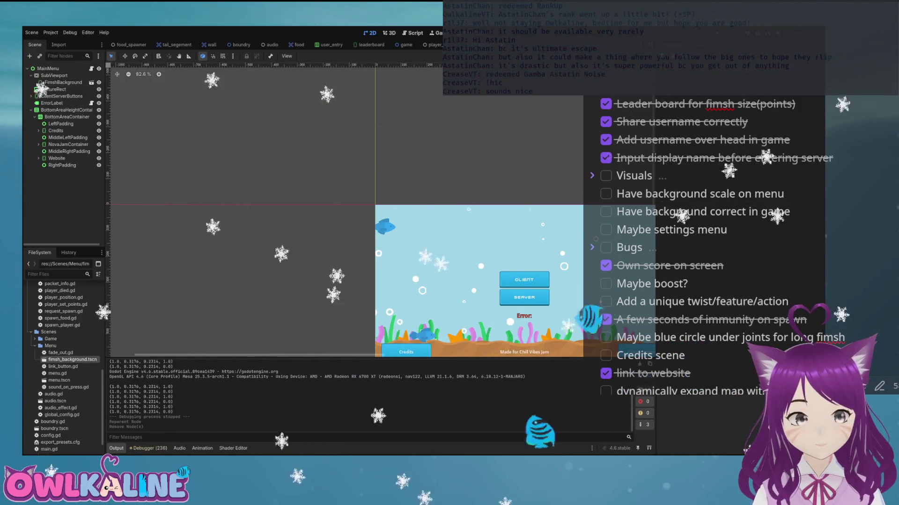
{"action": "scroll", "coordinate": [346, 210], "scroll_direction": "down", "scroll_amount": 8}
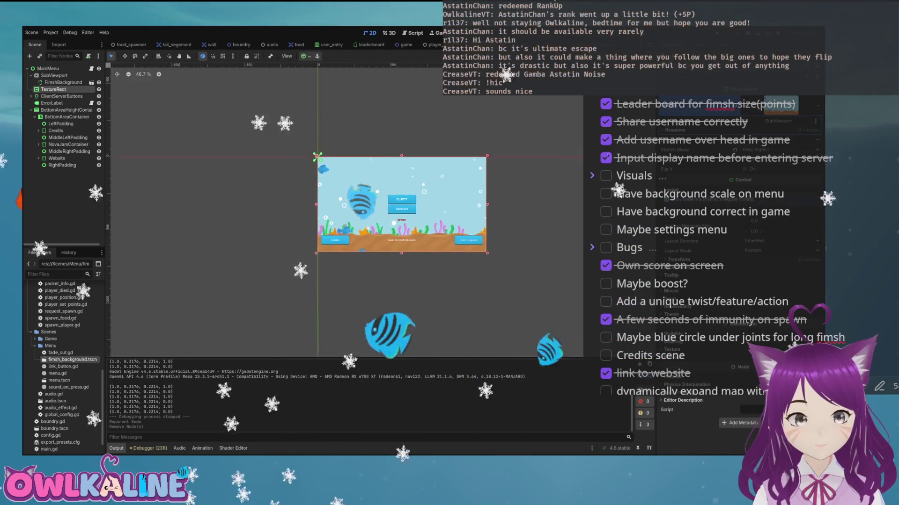
{"action": "scroll", "coordinate": [346, 210], "scroll_direction": "up", "scroll_amount": 7}
{"action": "key", "text": "F5"}
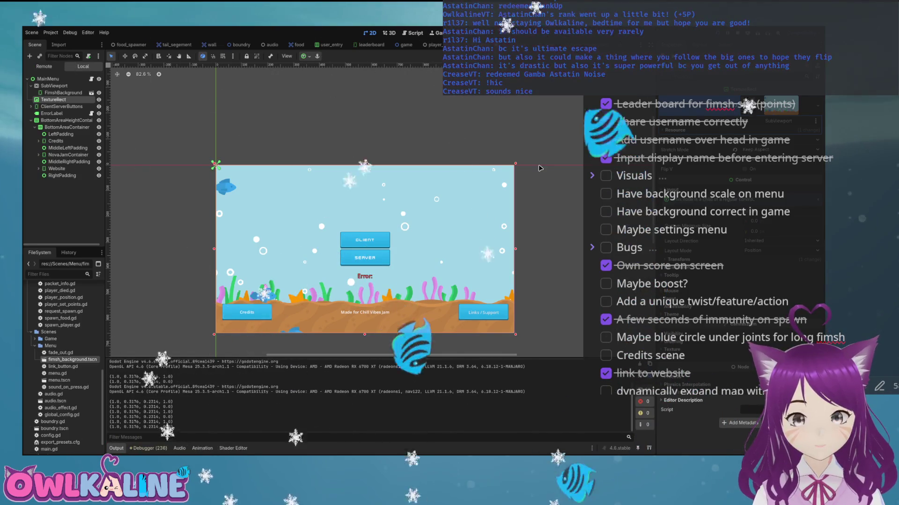
{"action": "key", "text": "F8"}
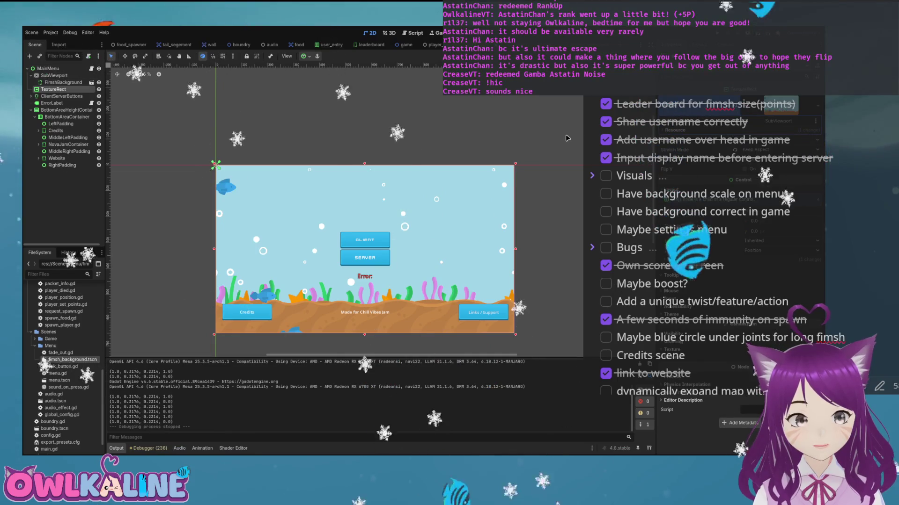
{"action": "key", "text": "ctrl+Up"}
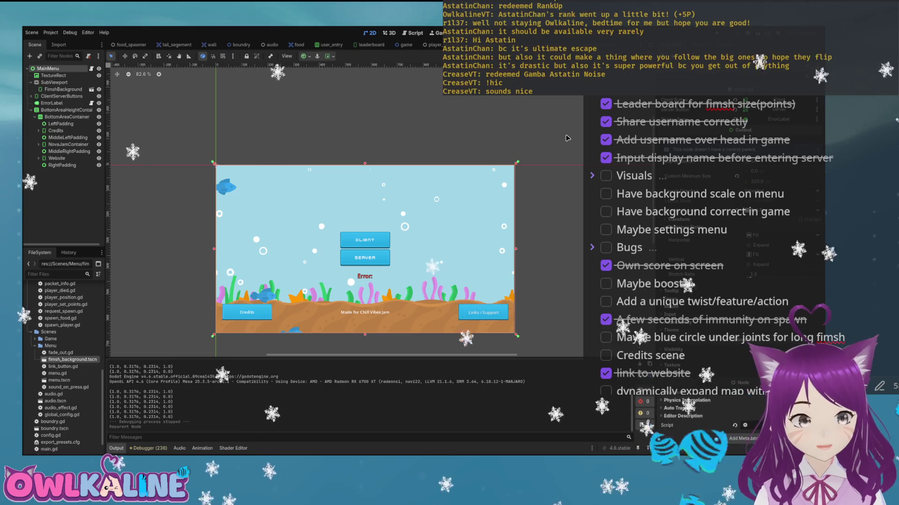
- Add an AspectRatioContainer at the top of MainMenu containing the TextureRect, with the SubViewport below
{"action": "key", "text": "Return"}
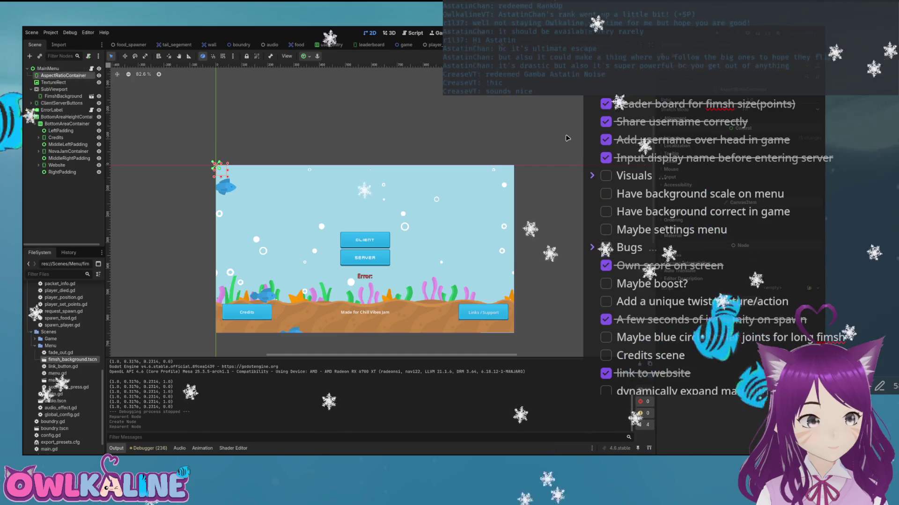
{"action": "key", "text": "ctrl+Up"}
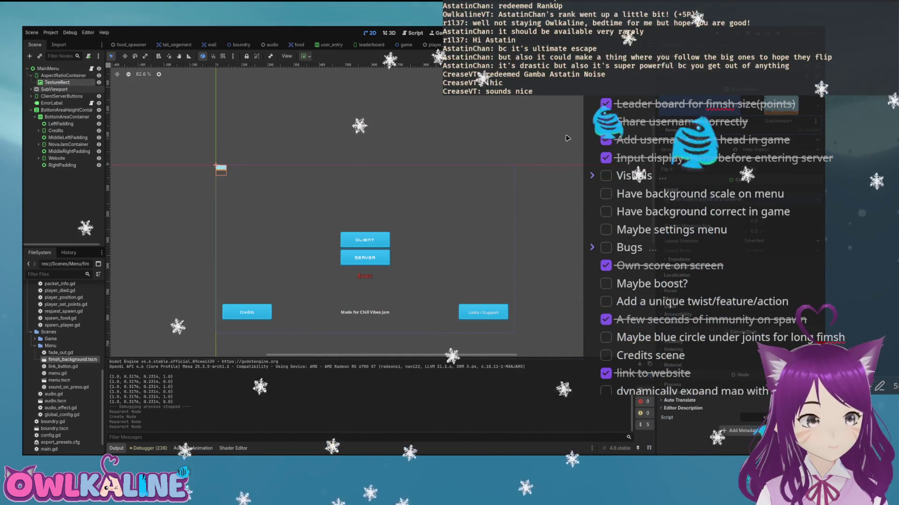
{"action": "left_click_drag", "start_coordinate": [66, 91], "coordinate": [63, 75]}
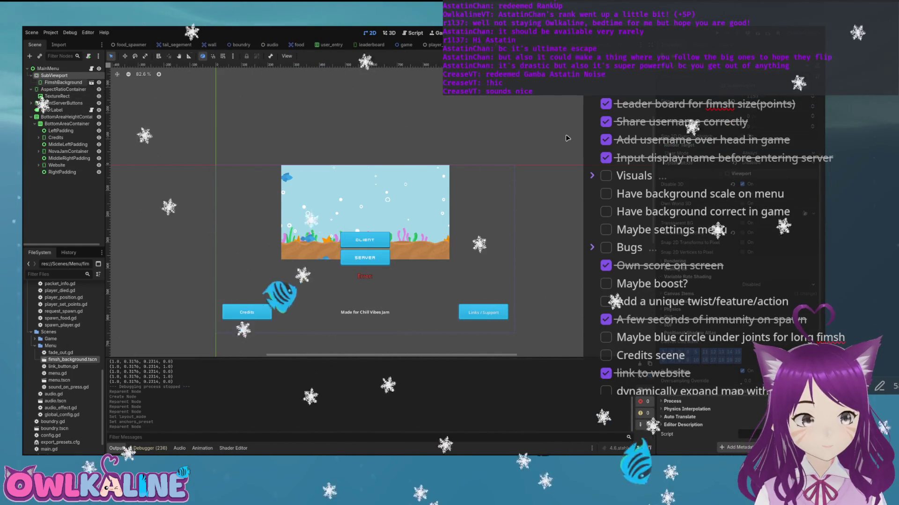
{"action": "key", "text": "F5"}
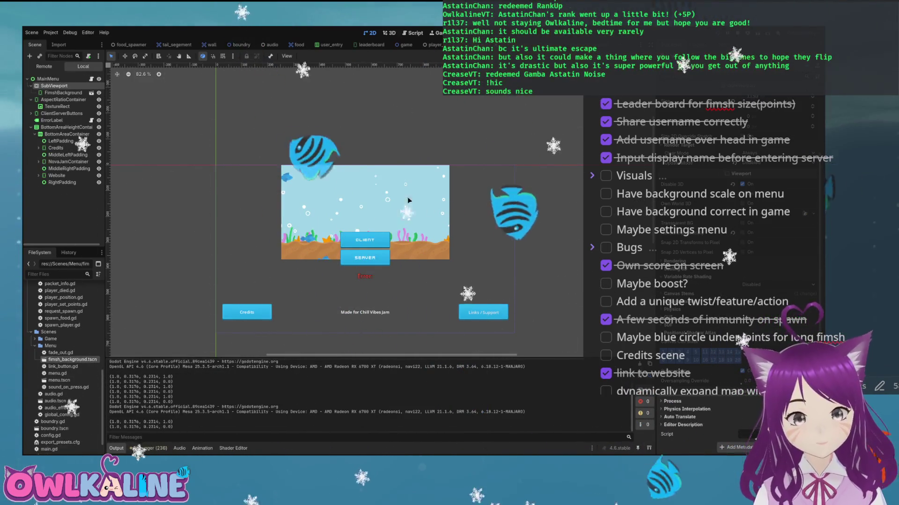
{"action": "key", "text": "F8"}
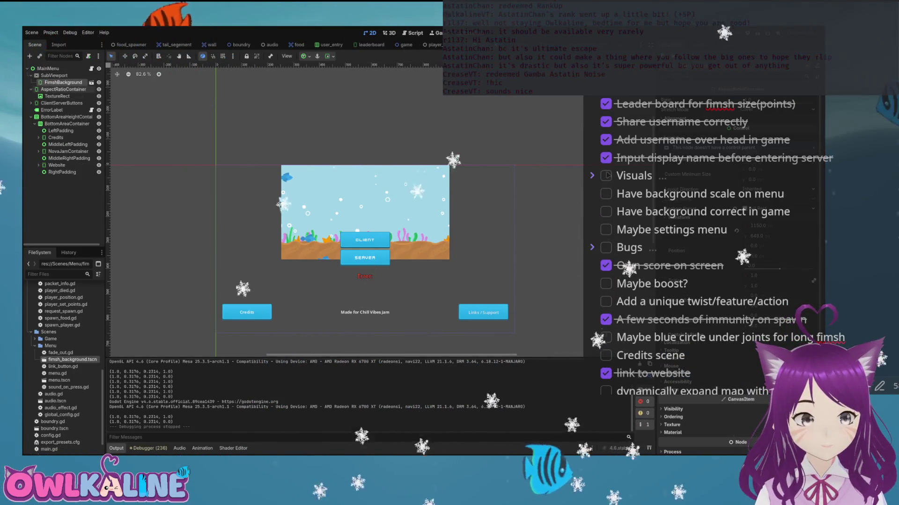
{"action": "left_click", "coordinate": [54, 75]}
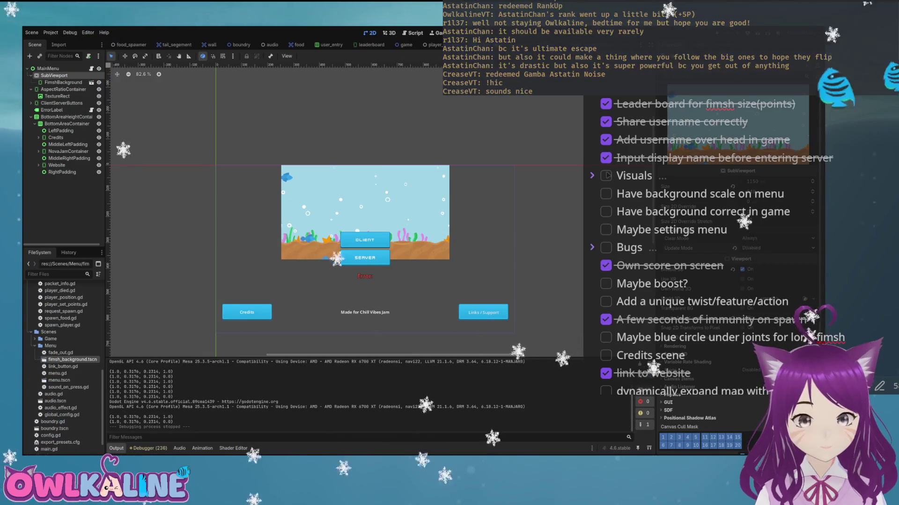
{"action": "key", "text": "F5"}
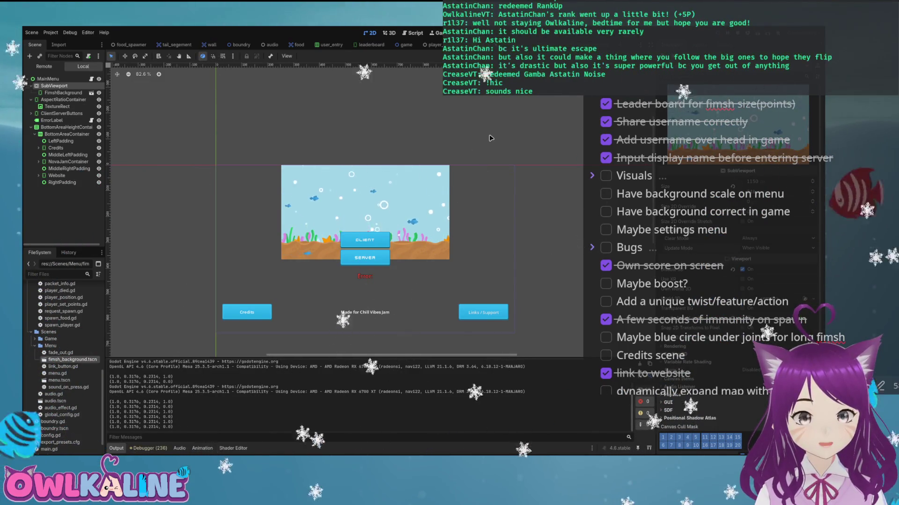
{"action": "key", "text": "F8"}
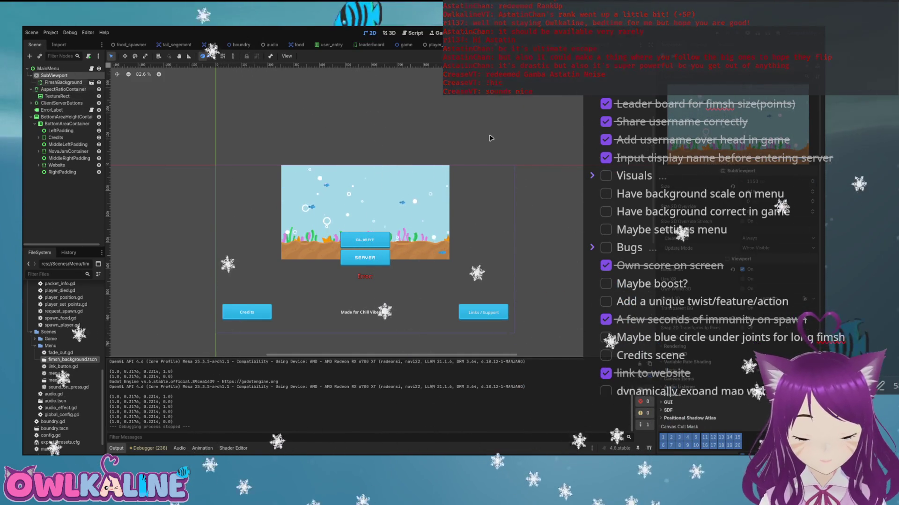
{"action": "key", "text": "Down"}
{"action": "key", "text": "Down"}
{"action": "key", "text": "Down"}
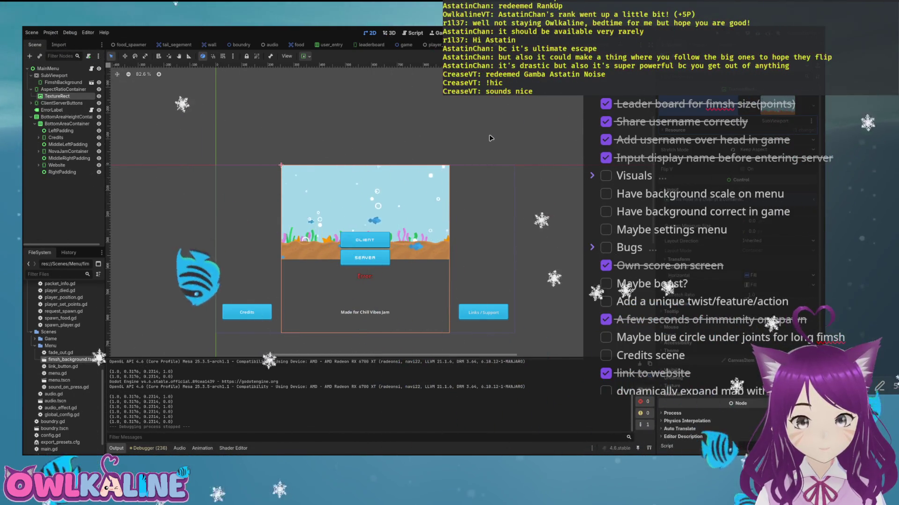
- Keep TextureRect's horizontal size flag on Fill, enable Clip Contents, and change its Expand Mode
{"action": "key", "text": "ctrl+z"}
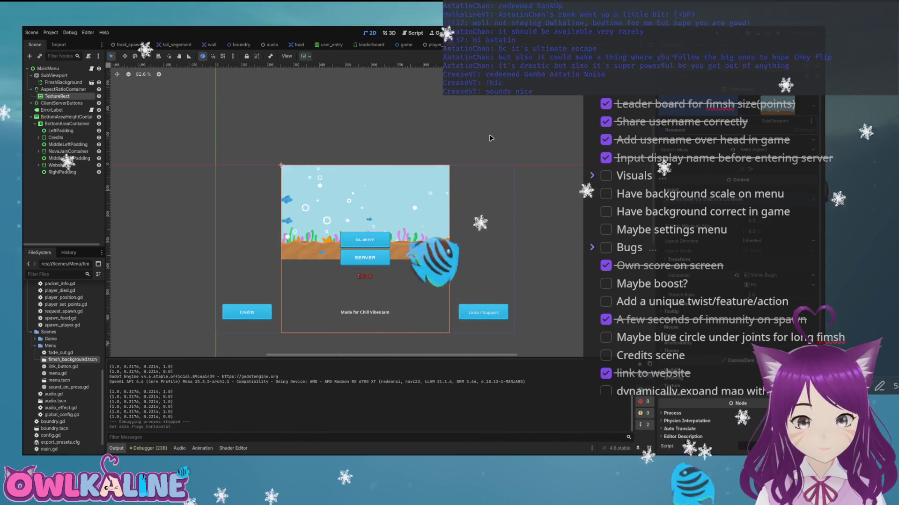
{"action": "key", "text": "ctrl+shift+z"}
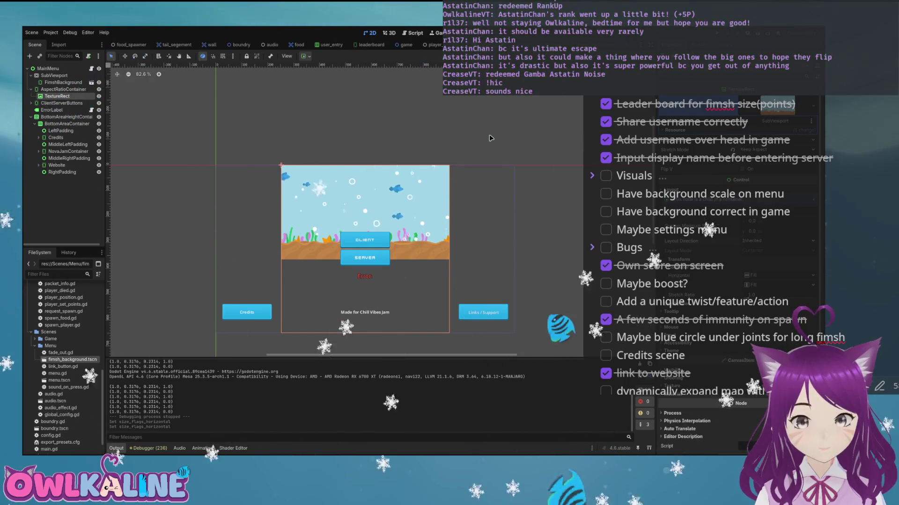
{"action": "key", "text": "ctrl+z"}
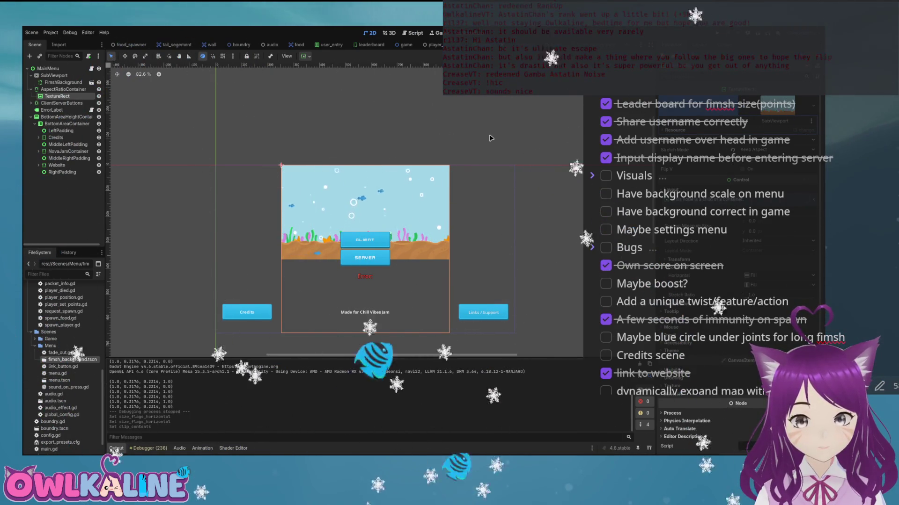
{"action": "key", "text": "ctrl+z"}
{"action": "key", "text": "ctrl+z"}
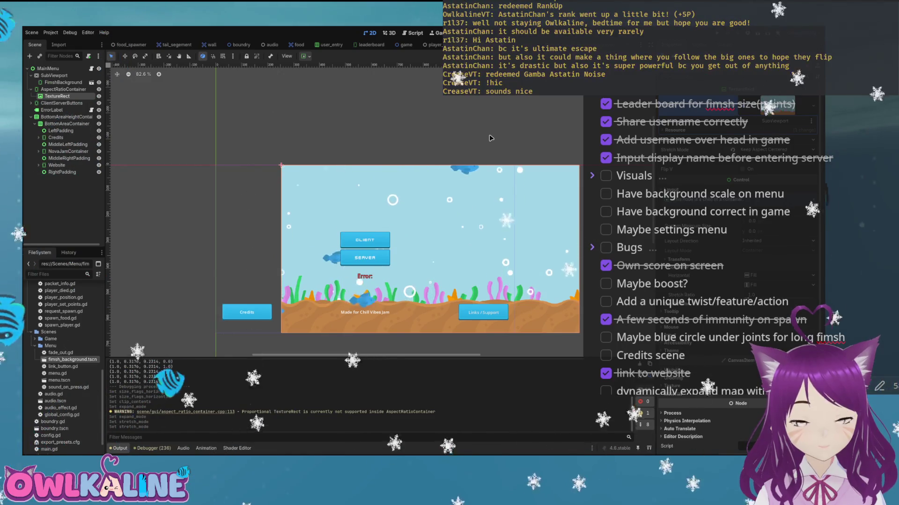
- Undo the last container change and move the SubViewport into the AspectRatioContainer above TextureRect
{"action": "key", "text": "Up"}
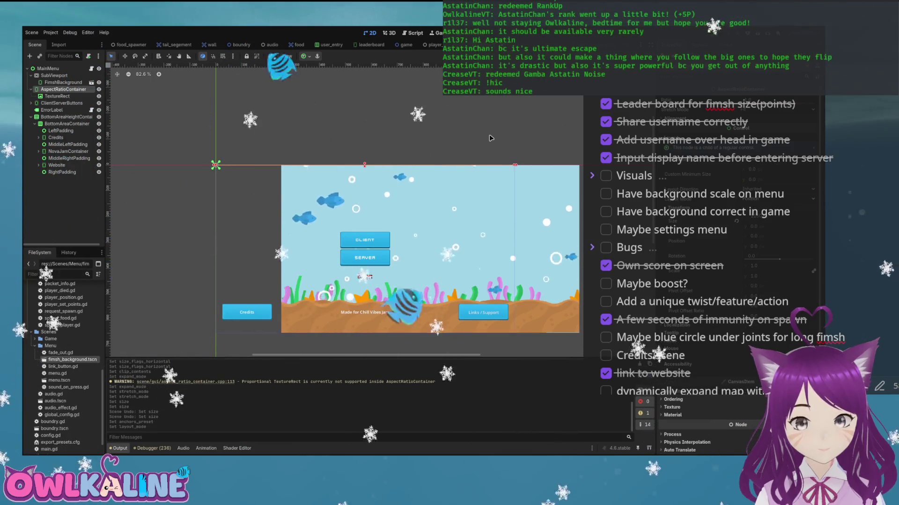
{"action": "key", "text": "ctrl+z"}
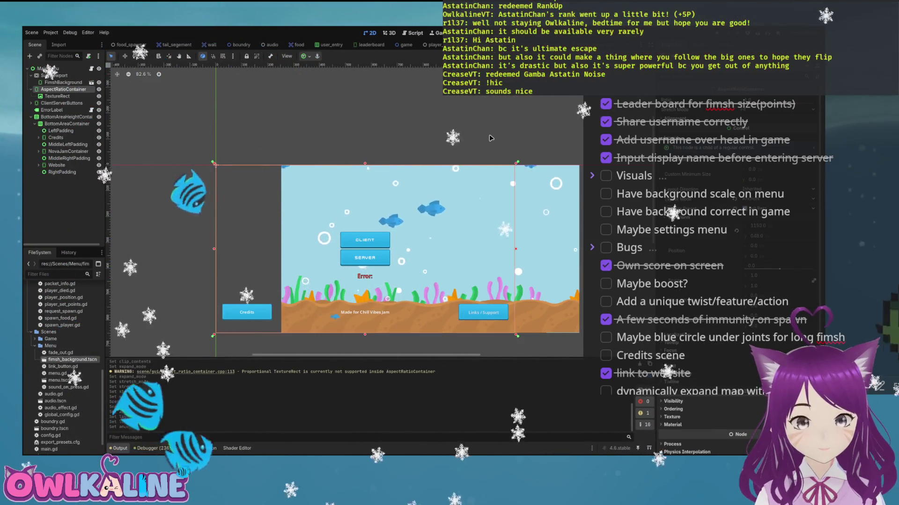
{"action": "key", "text": "Down"}
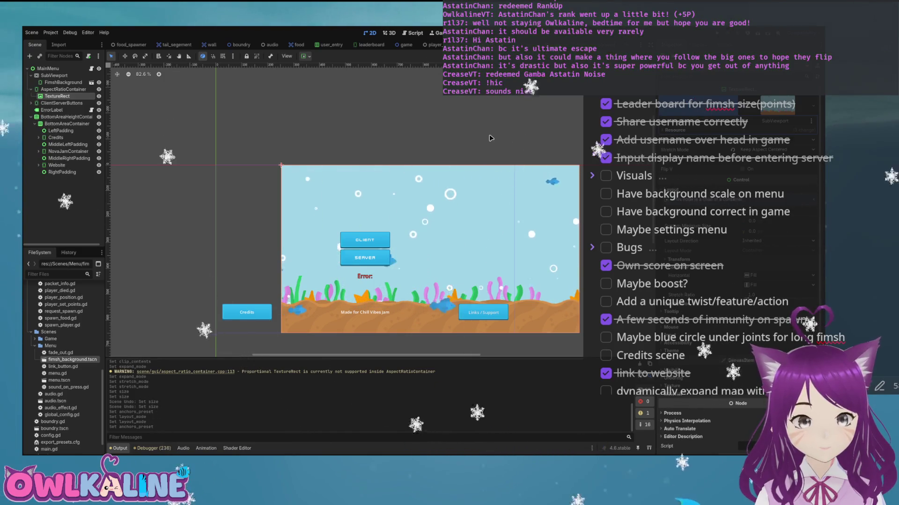
{"action": "key", "text": "Up"}
{"action": "key", "text": "Up"}
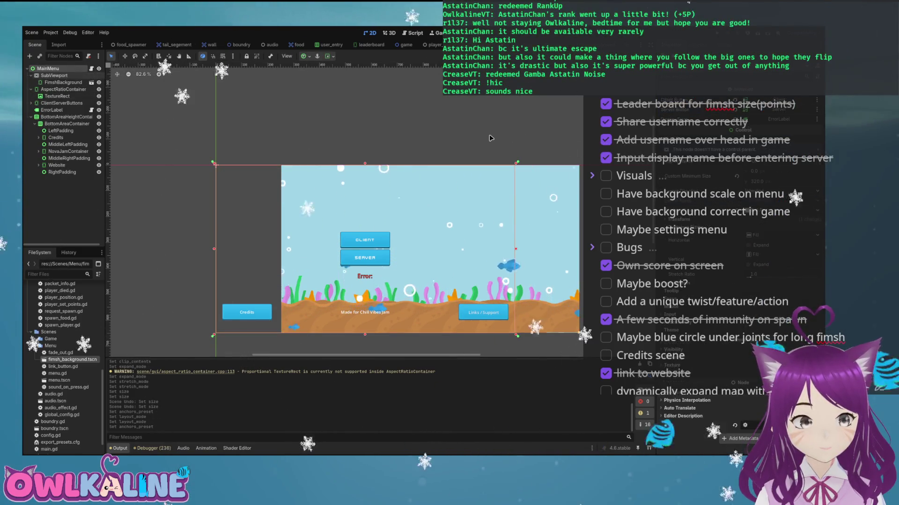
{"action": "key", "text": "Down"}
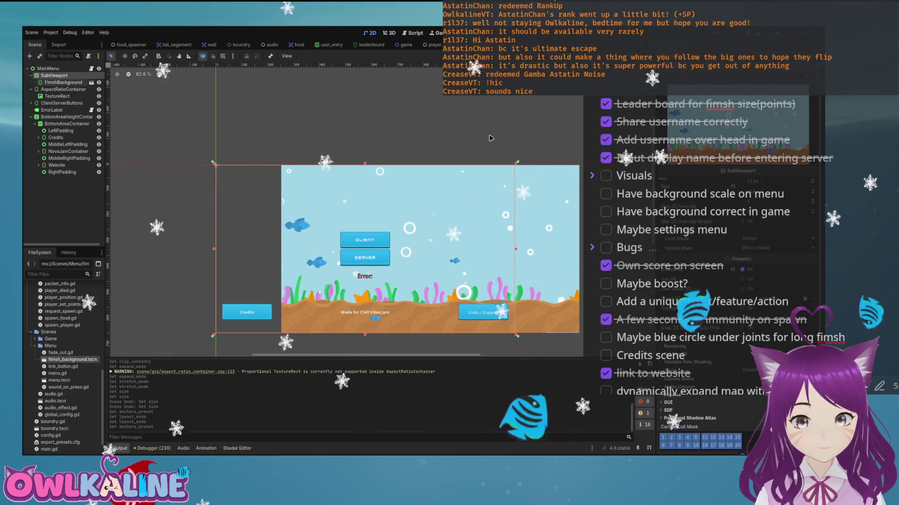
{"action": "key", "text": "Down"}
{"action": "key", "text": "Up"}
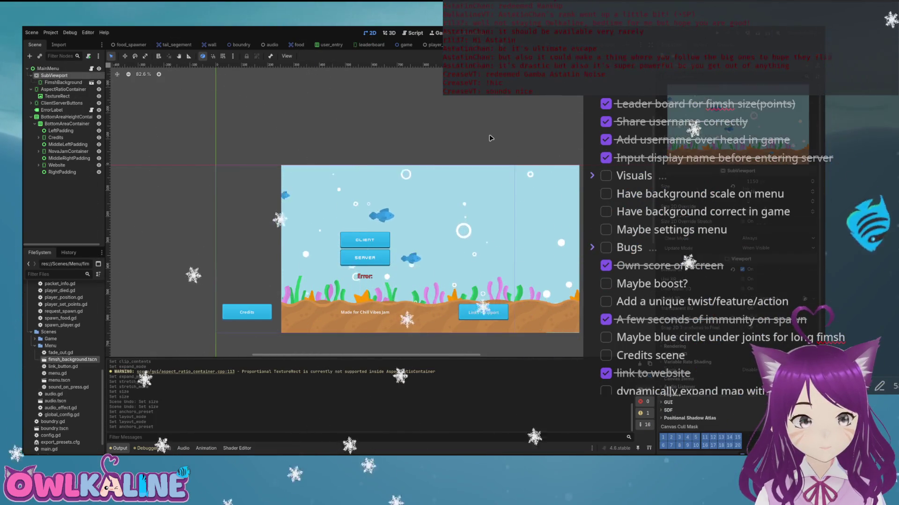
{"action": "key", "text": "ctrl+Up"}
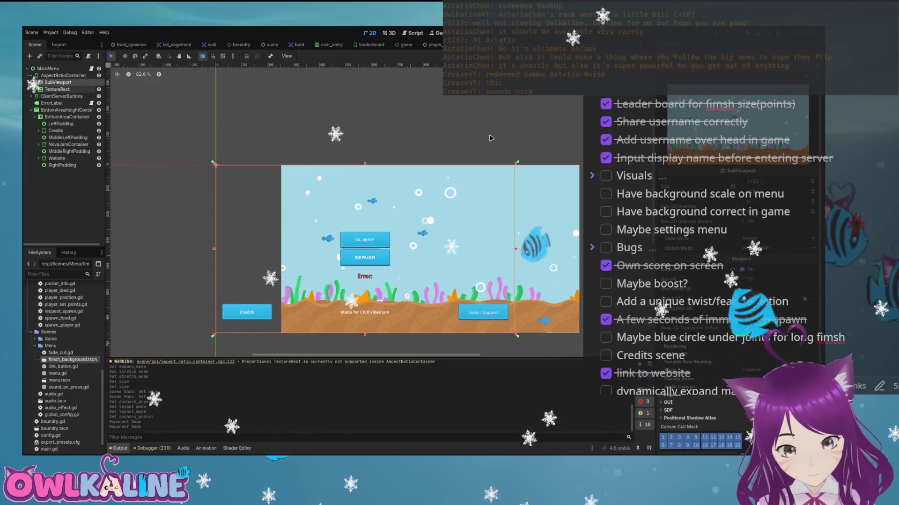
- Select the AspectRatioContainer above the SubViewport and give it a custom minimum size
{"action": "key", "text": "Down"}
{"action": "key", "text": "Up"}
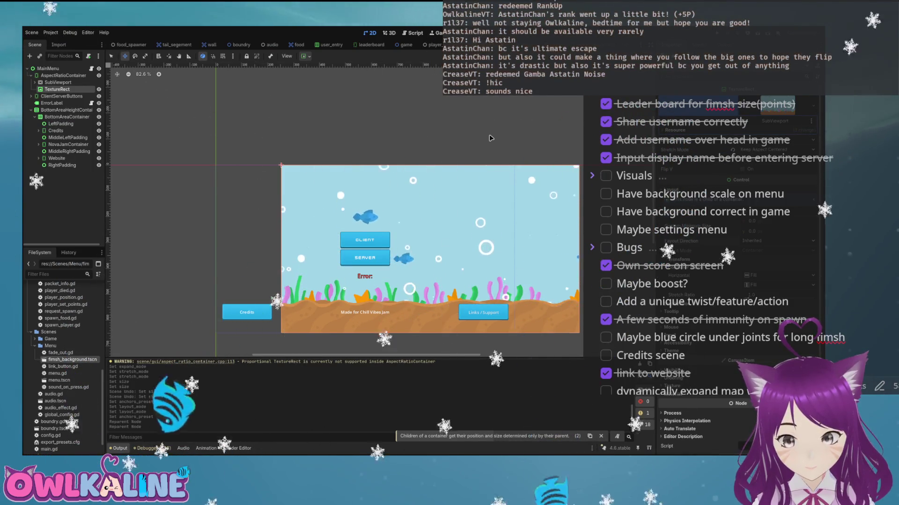
{"action": "key", "text": "Left"}
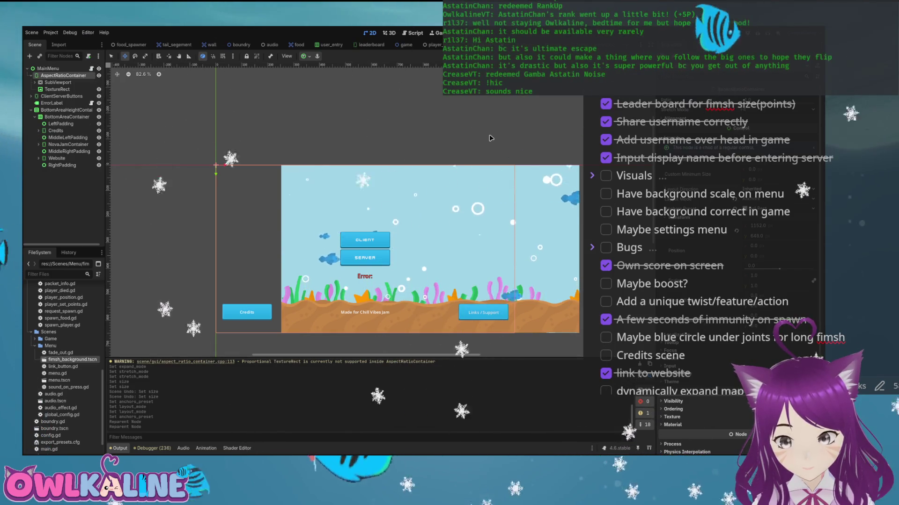
{"action": "key", "text": "Return"}
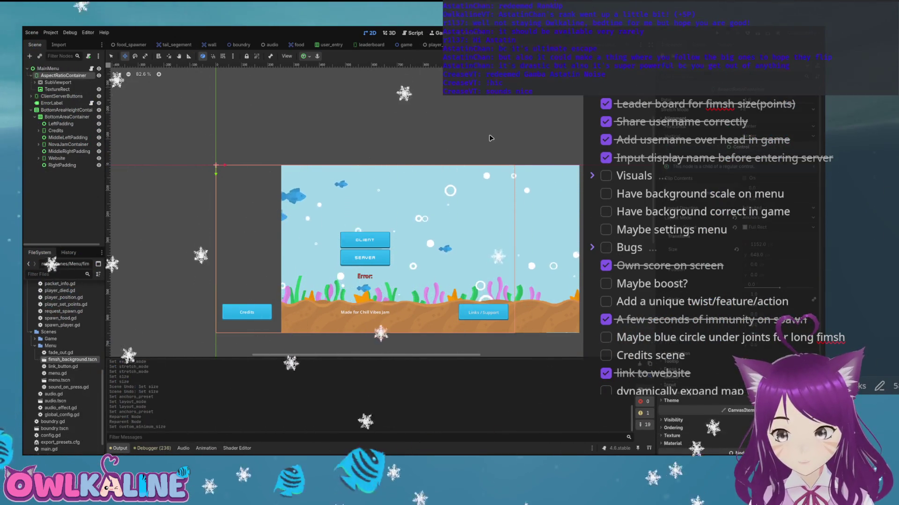
- Change the container's horizontal alignment and run the project to test the layout
{"action": "key", "text": "Return"}
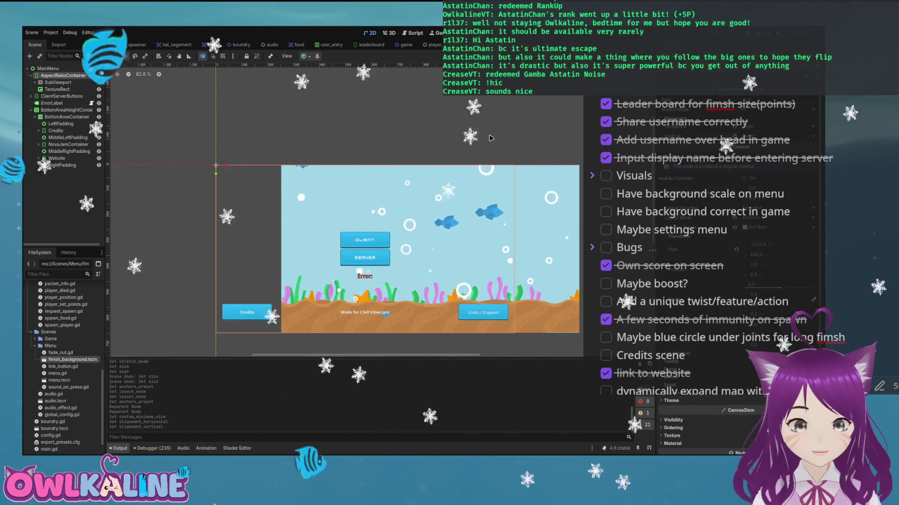
{"action": "key", "text": "F5"}
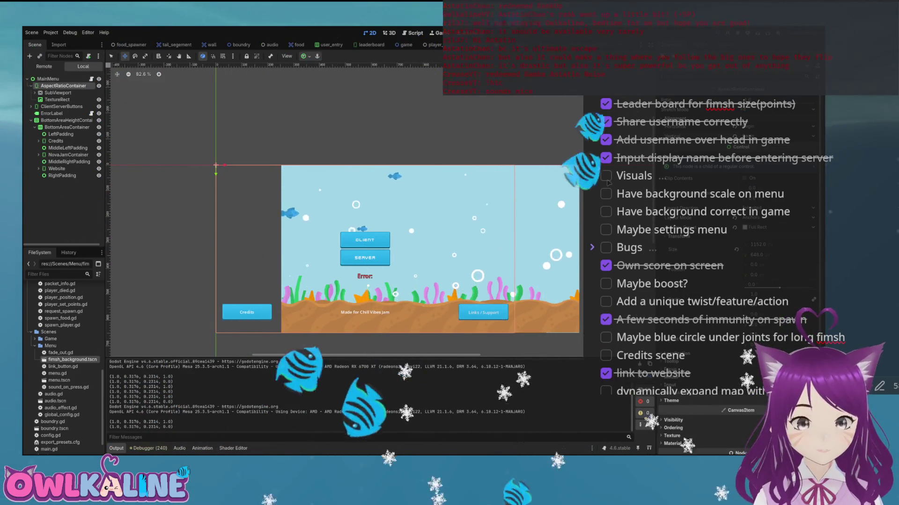
- Stop the game and move the SubViewport out of the AspectRatioContainer to sit under MainMenu
{"action": "key", "text": "F8"}
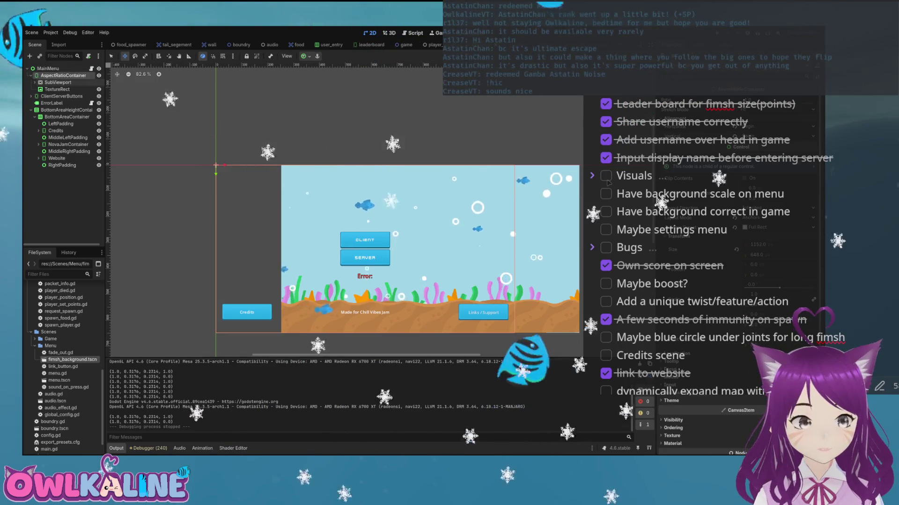
{"action": "key", "text": "Down"}
{"action": "key", "text": "ctrl+Up"}
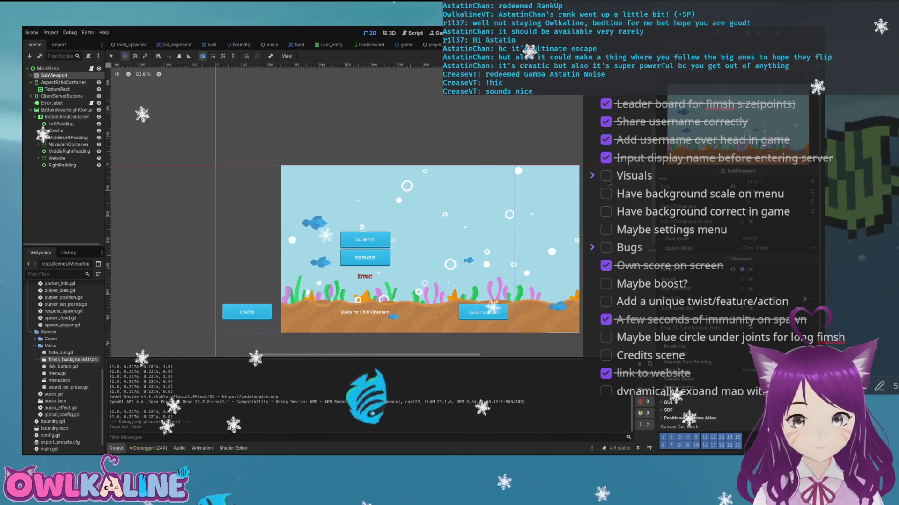
- Test-run the menu, stop it, then check the AspectRatioContainer and SubViewport nodes
{"action": "key", "text": "F5"}
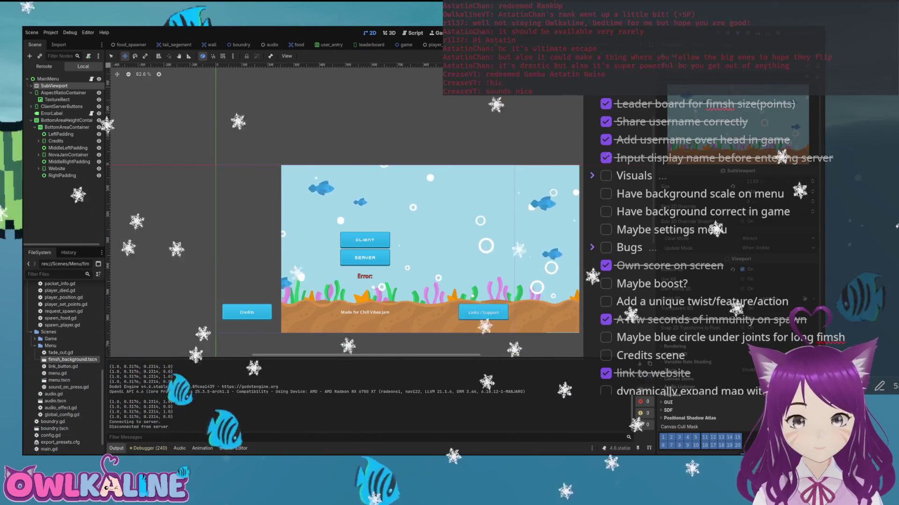
{"action": "key", "text": "F8"}
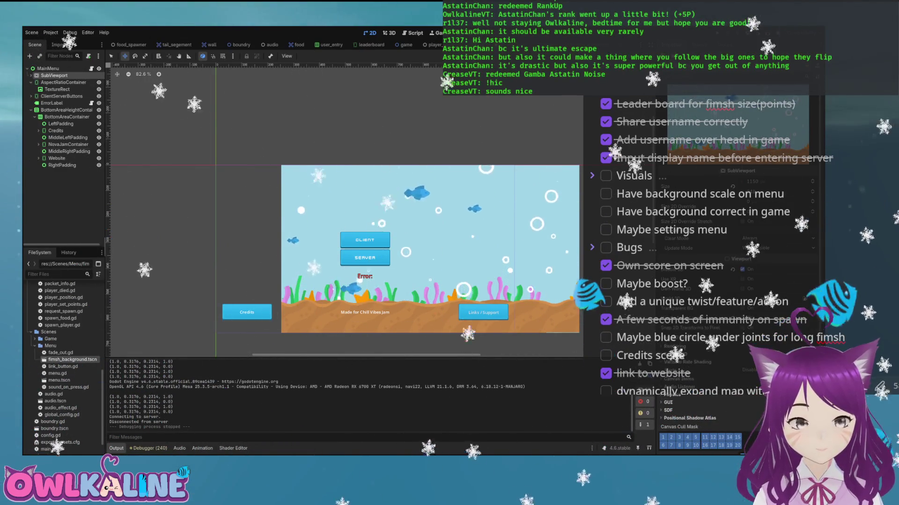
{"action": "left_click", "coordinate": [63, 82]}
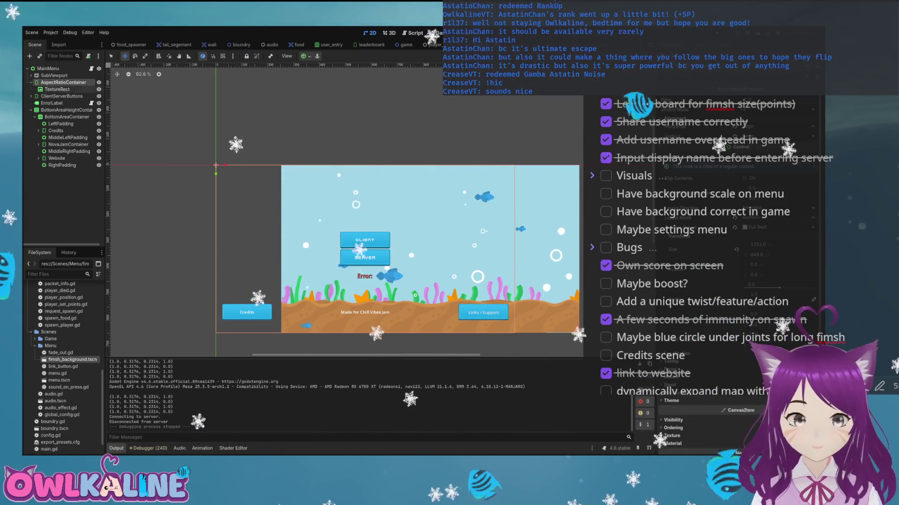
{"action": "left_click", "coordinate": [54, 75]}
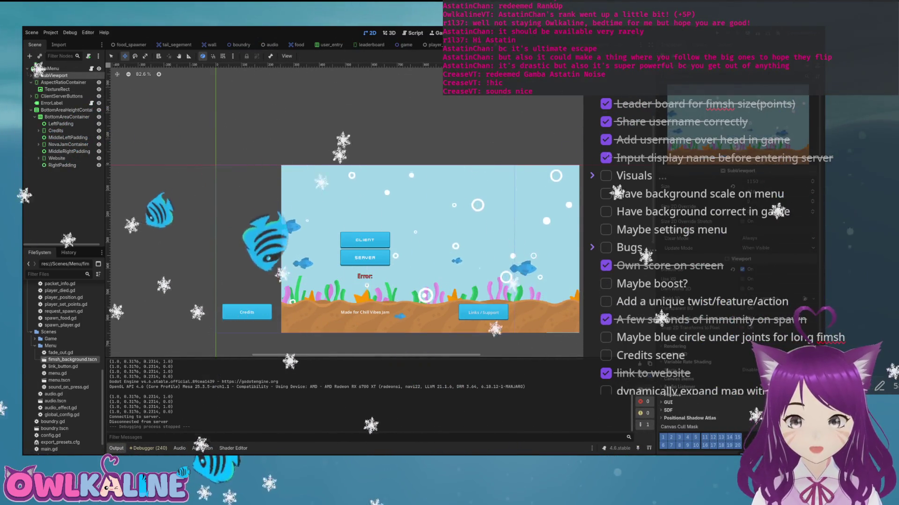
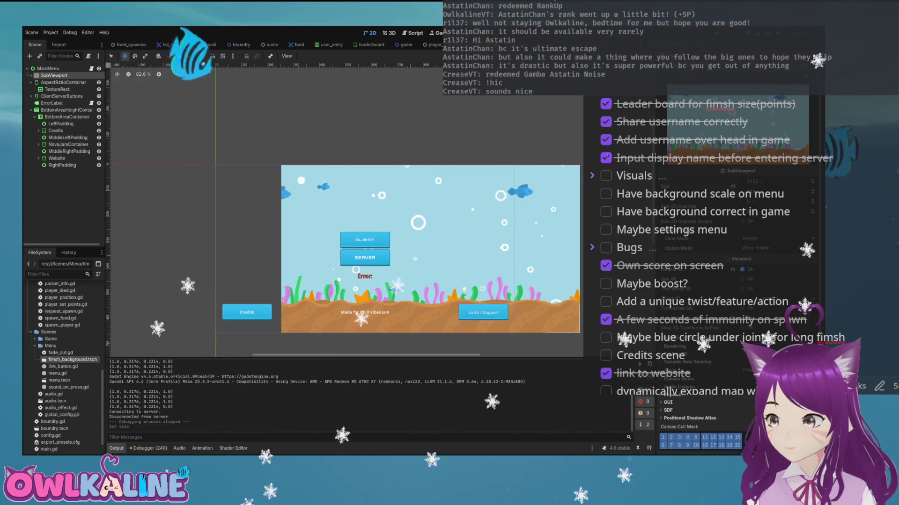
- Move the background TextureRect directly under MainMenu and align it with the game area's left edge
{"action": "left_click", "coordinate": [63, 82]}
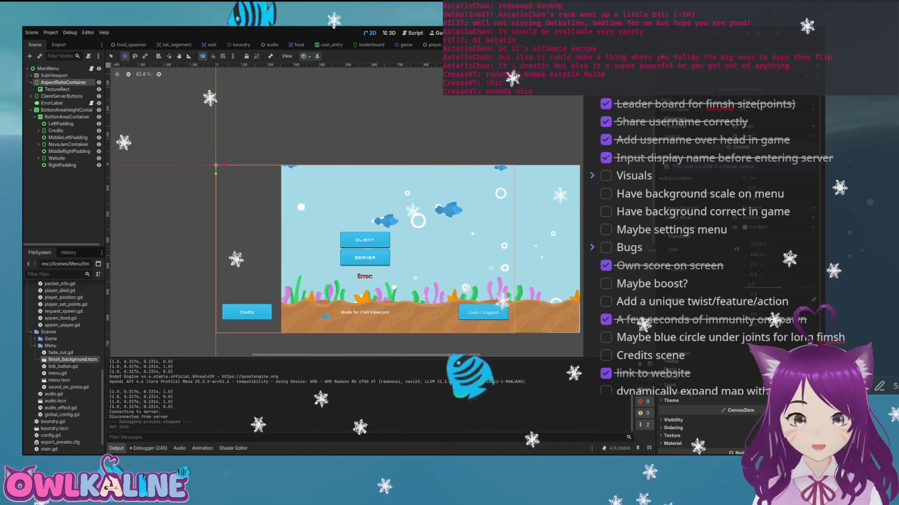
{"action": "left_click", "coordinate": [58, 89]}
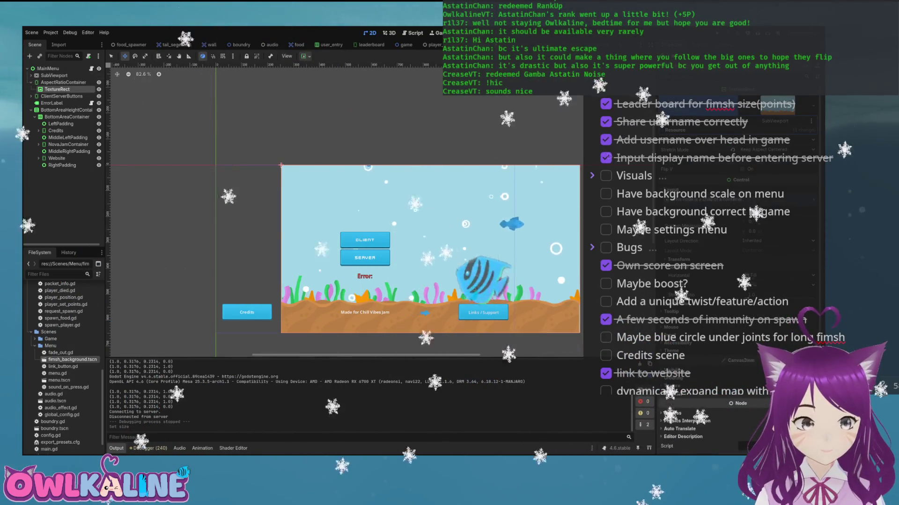
{"action": "left_click_drag", "start_coordinate": [57, 89], "coordinate": [49, 83]}
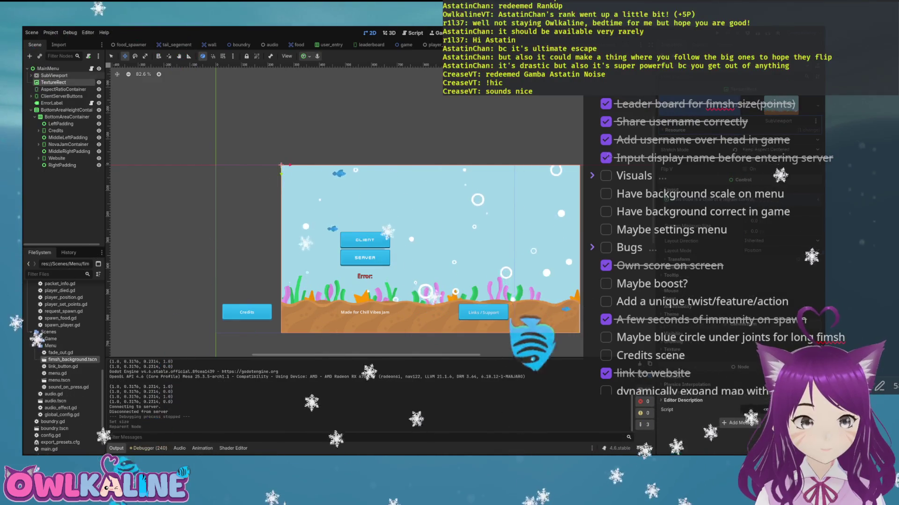
{"action": "left_click_drag", "start_coordinate": [430, 249], "coordinate": [365, 252]}
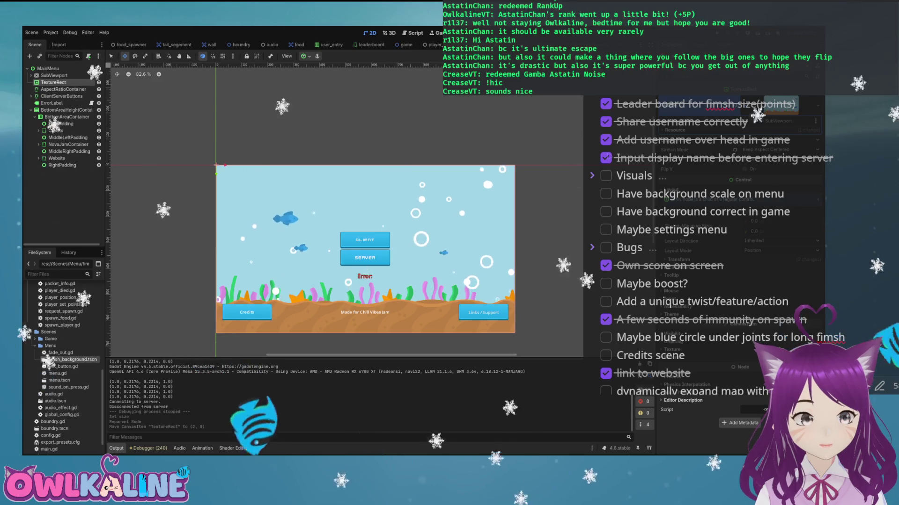
- Test-run the menu, stop it, and toggle the AspectRatioContainer's visibility
{"action": "key", "text": "F5"}
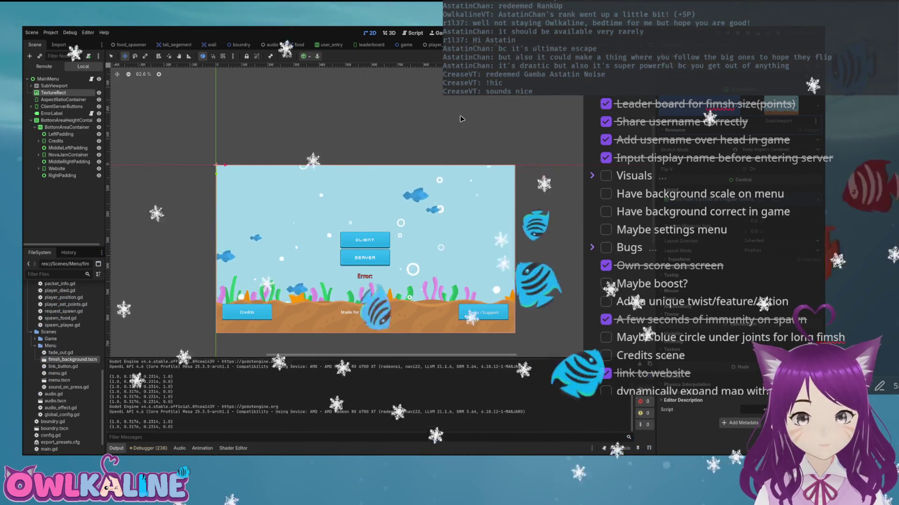
{"action": "key", "text": "F8"}
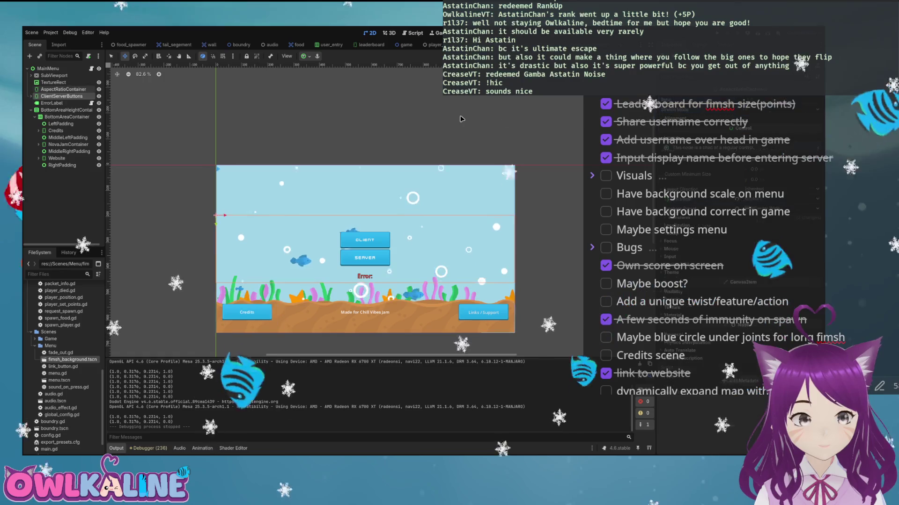
{"action": "key", "text": "Down"}
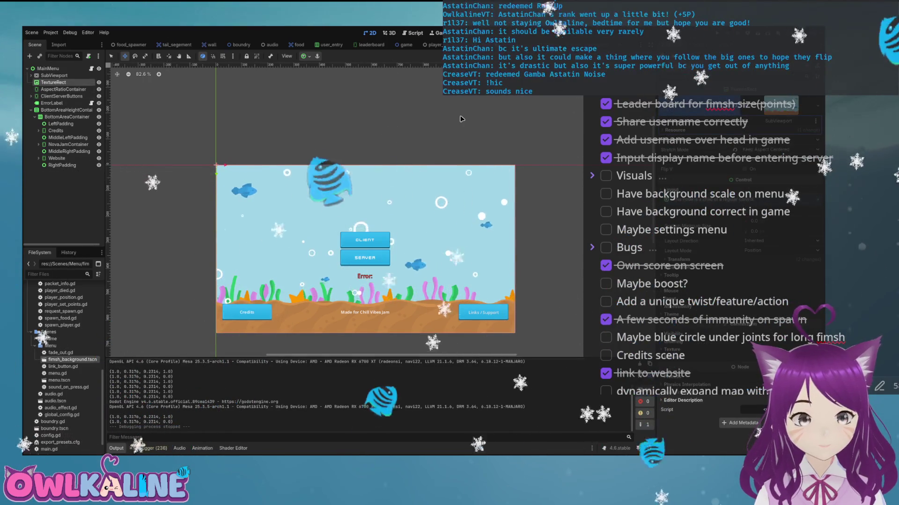
{"action": "key", "text": "f"}
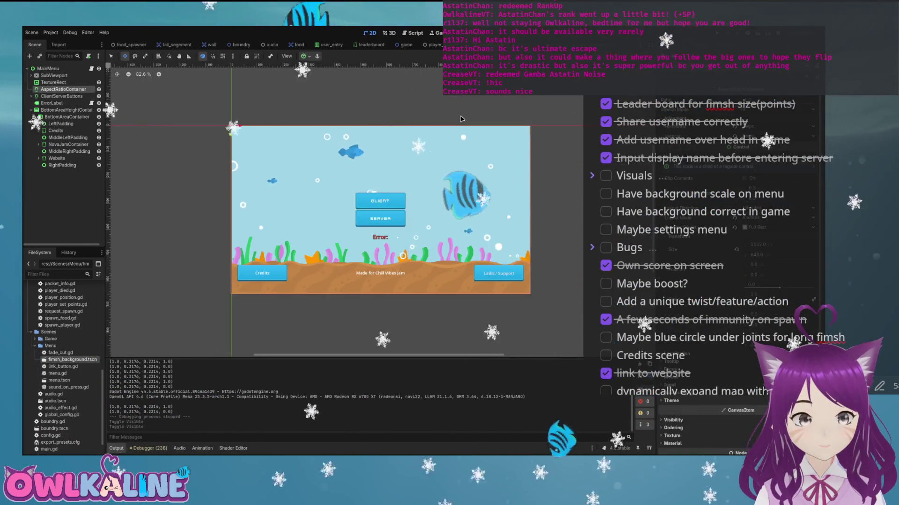
- Delete the AspectRatioContainer and run the game to check the background
{"action": "key", "text": "f"}
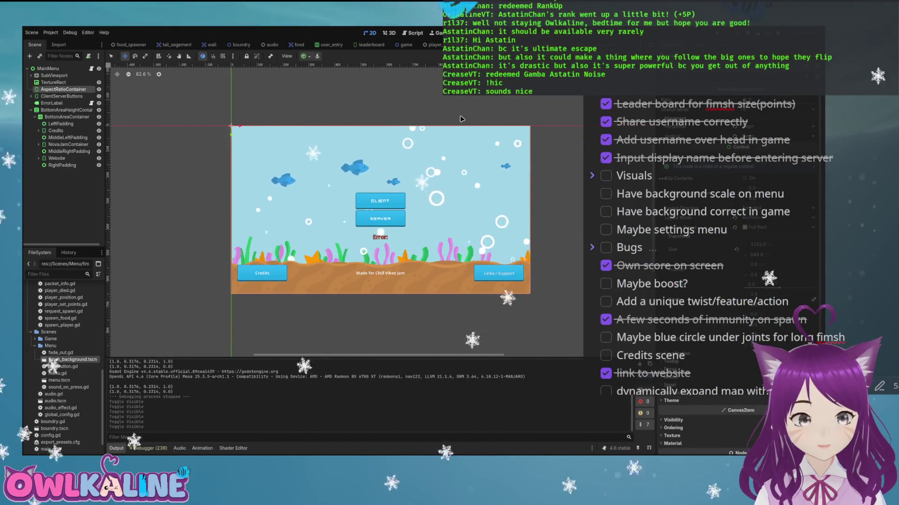
{"action": "key", "text": "Delete"}
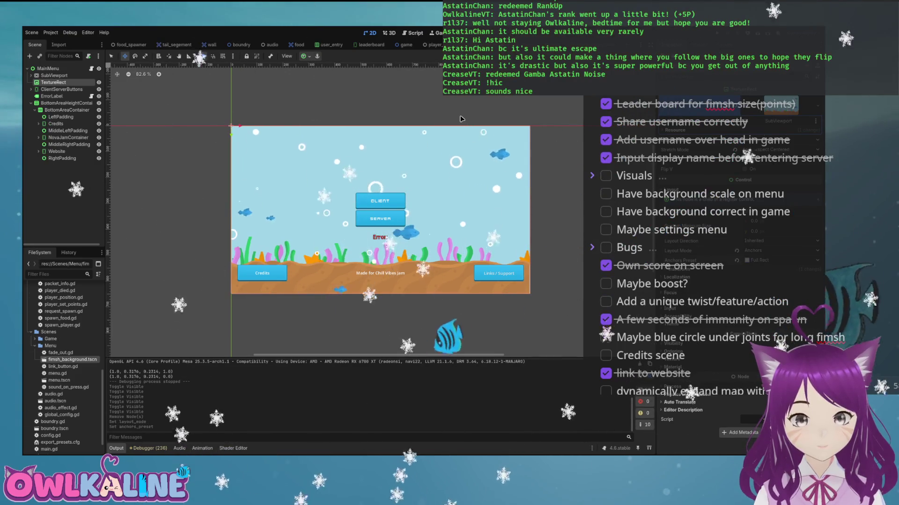
{"action": "key", "text": "F5"}
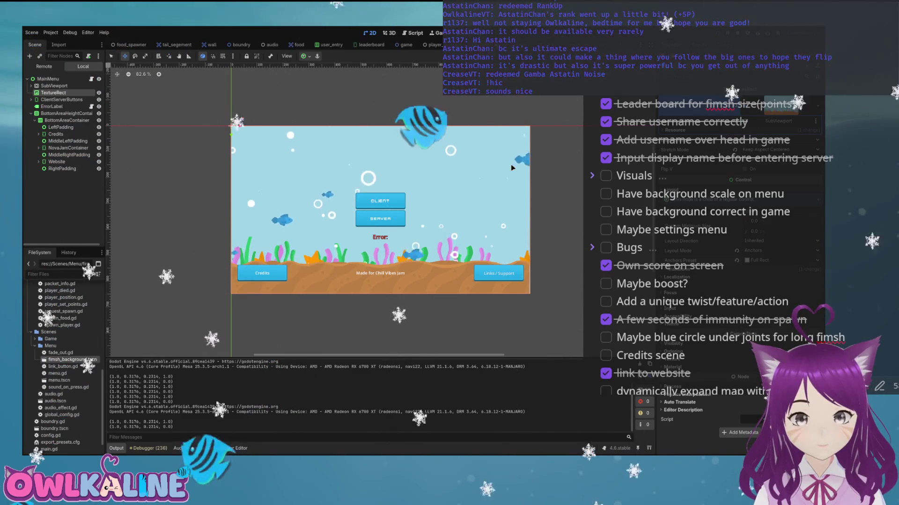
- Rerun the game, then open the fimsh_background.tscn scene
{"action": "key", "text": "F8"}
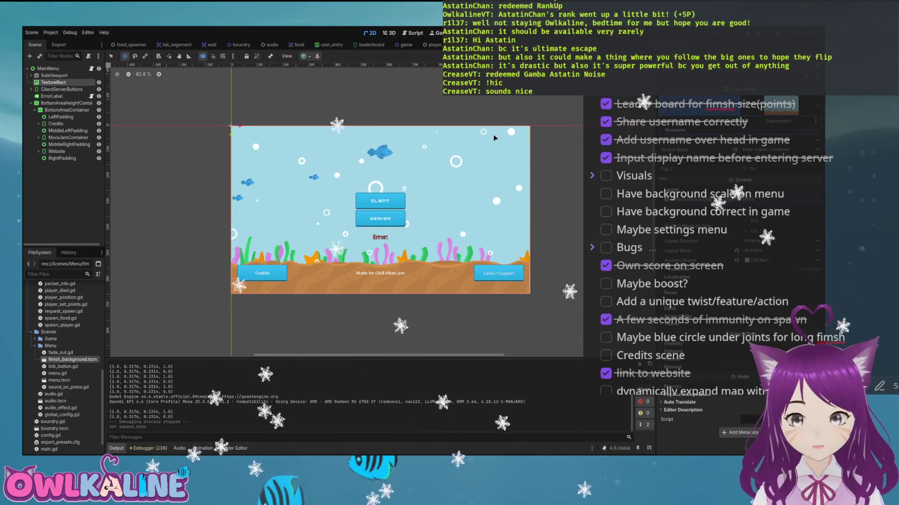
{"action": "key", "text": "F5"}
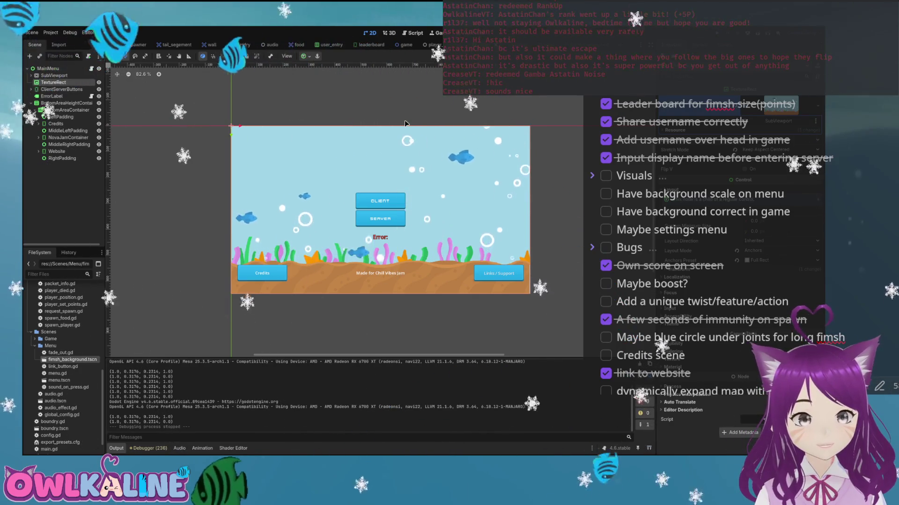
{"action": "key", "text": "Return"}
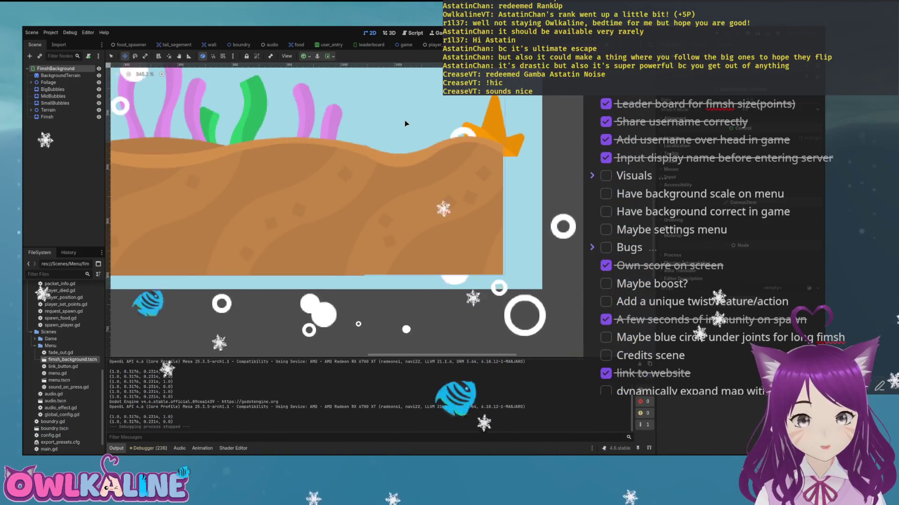
{"action": "key", "text": "Down"}
{"action": "key", "text": "Down"}
{"action": "key", "text": "Right"}
{"action": "key", "text": "Left"}
{"action": "key", "text": "Down"}
{"action": "key", "text": "Down"}
{"action": "key", "text": "Down"}
{"action": "key", "text": "Right"}
{"action": "key", "text": "Up"}
{"action": "key", "text": "Up"}
{"action": "key", "text": "Up"}
{"action": "key", "text": "Down"}
{"action": "key", "text": "Down"}
{"action": "key", "text": "Down"}
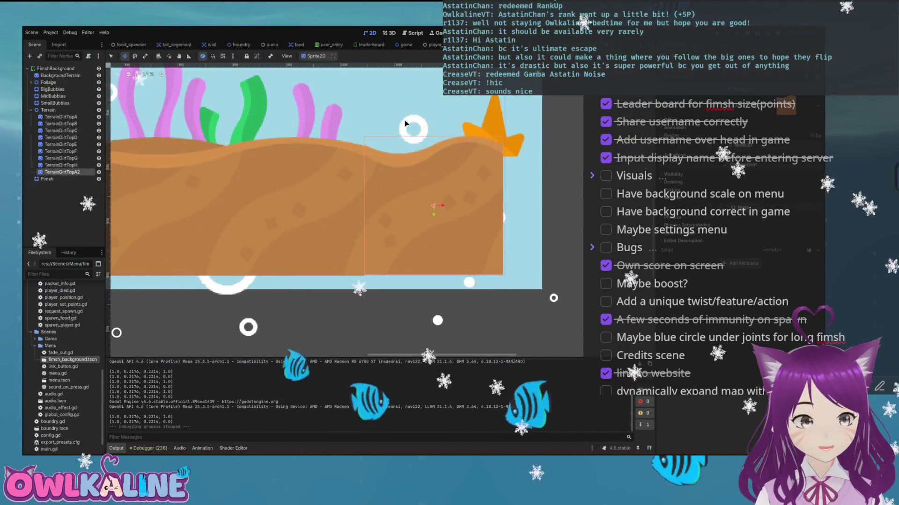
{"action": "key", "text": "Right"}
{"action": "key", "text": "Down"}
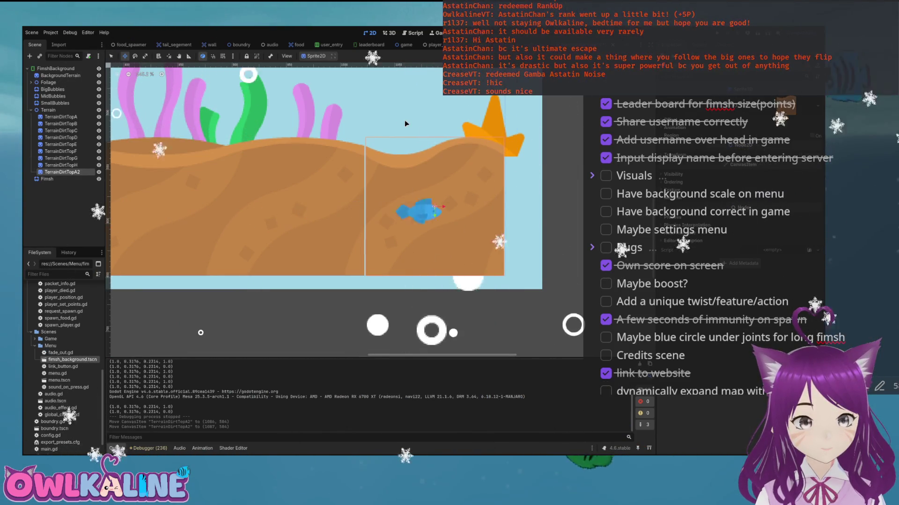
{"action": "key", "text": "Right"}
{"action": "key", "text": "Left"}
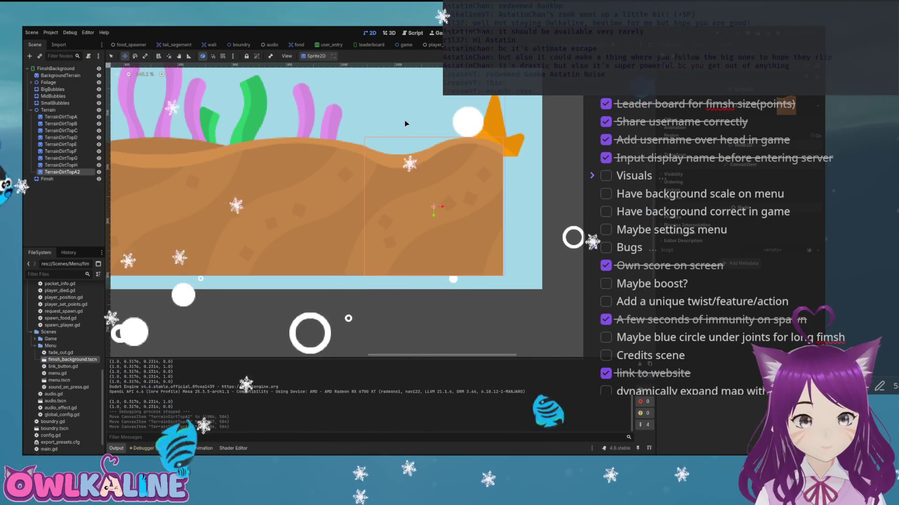
{"action": "scroll", "coordinate": [405, 123], "scroll_direction": "down", "scroll_amount": 1}
{"action": "key", "text": "Up"}
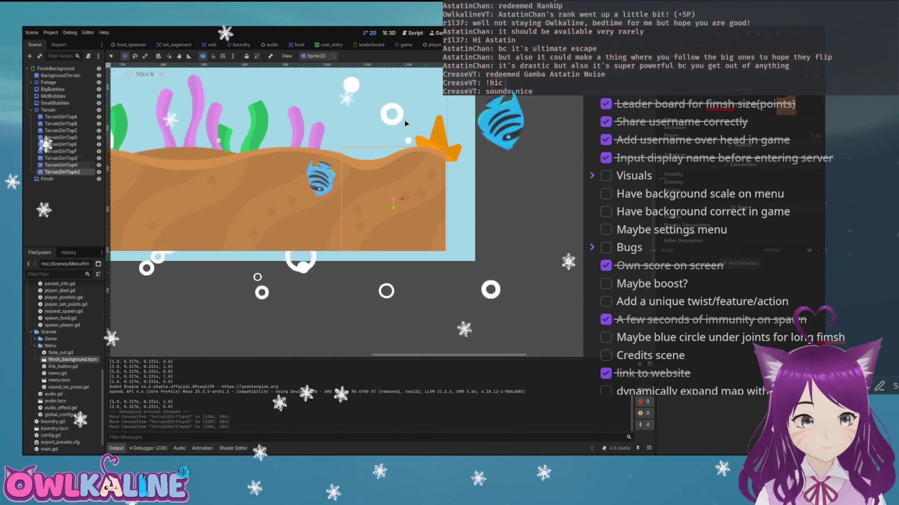
{"action": "key", "text": "ctrl+d"}
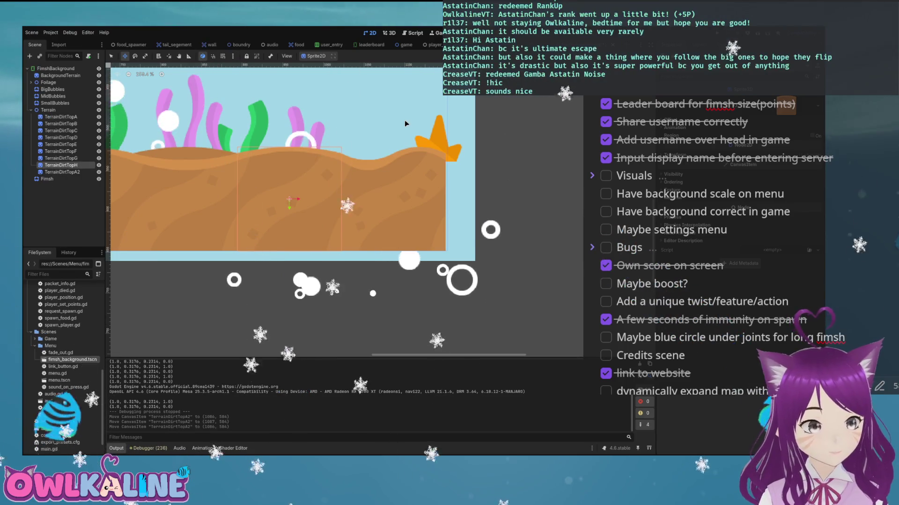
{"action": "key", "text": "ctrl+Down"}
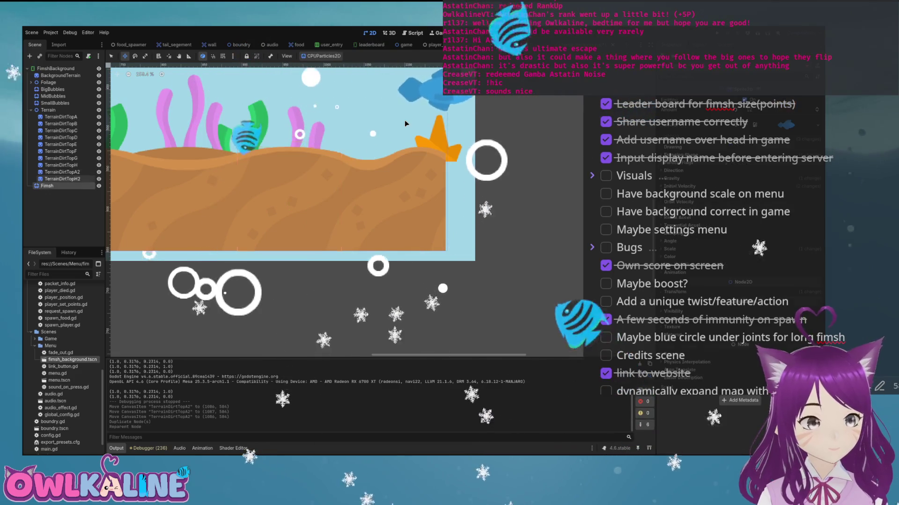
{"action": "key", "text": "Right"}
{"action": "key", "text": "Right"}
{"action": "key", "text": "Right"}
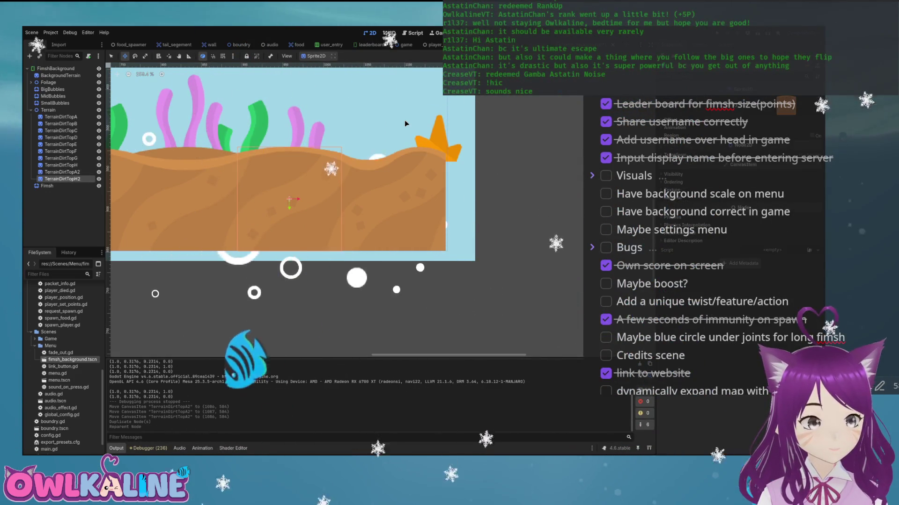
{"action": "key", "text": "Right"}
{"action": "key", "text": "Right"}
{"action": "key", "text": "Right"}
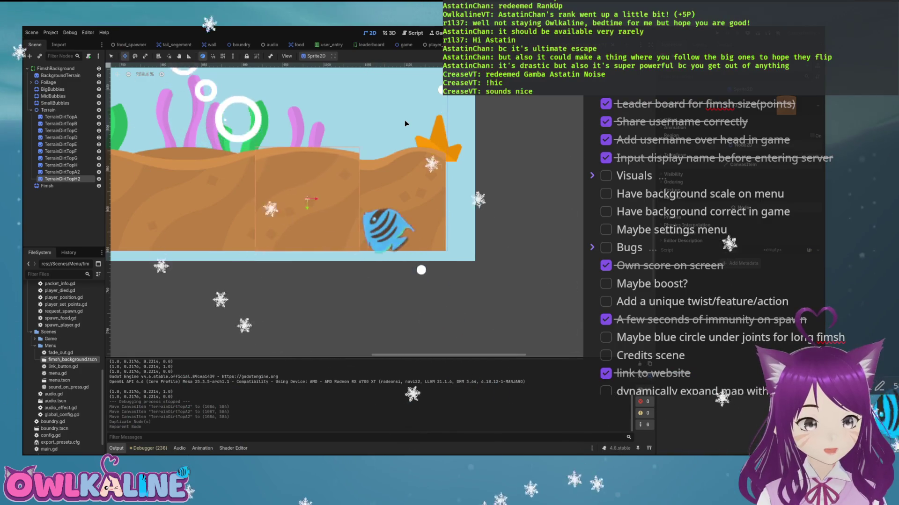
{"action": "key", "text": "Right"}
{"action": "key", "text": "Right"}
{"action": "key", "text": "Right"}
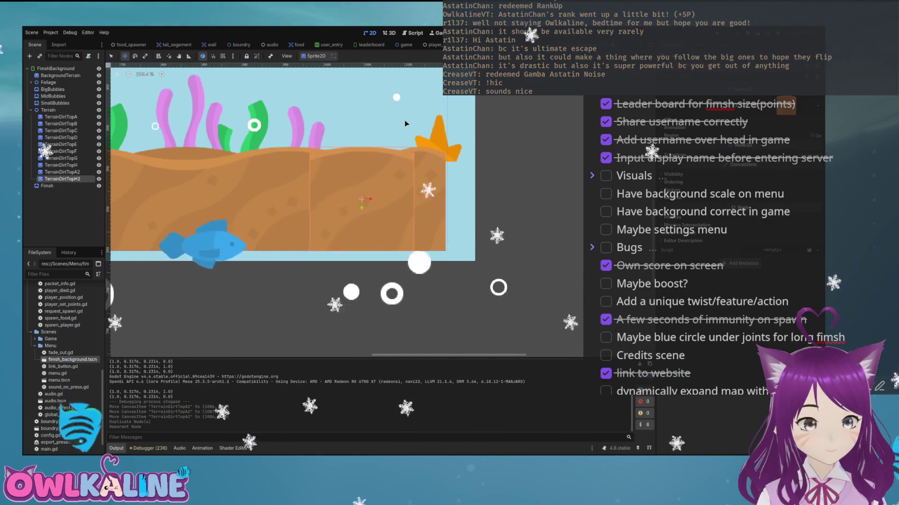
{"action": "key", "text": "Right"}
{"action": "key", "text": "Right"}
{"action": "key", "text": "Right"}
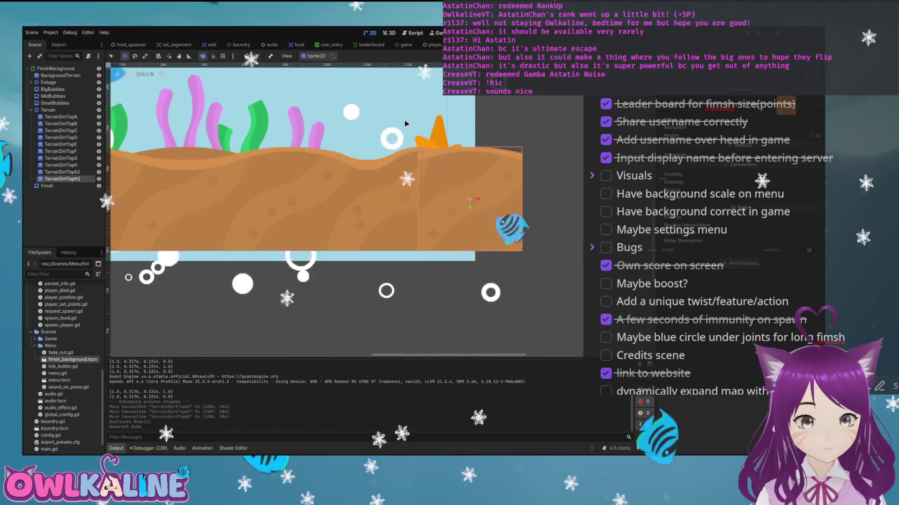
{"action": "key", "text": "Right"}
{"action": "key", "text": "Right"}
{"action": "key", "text": "Right"}
{"action": "key", "text": "Left"}
{"action": "key", "text": "Left"}
{"action": "key", "text": "Left"}
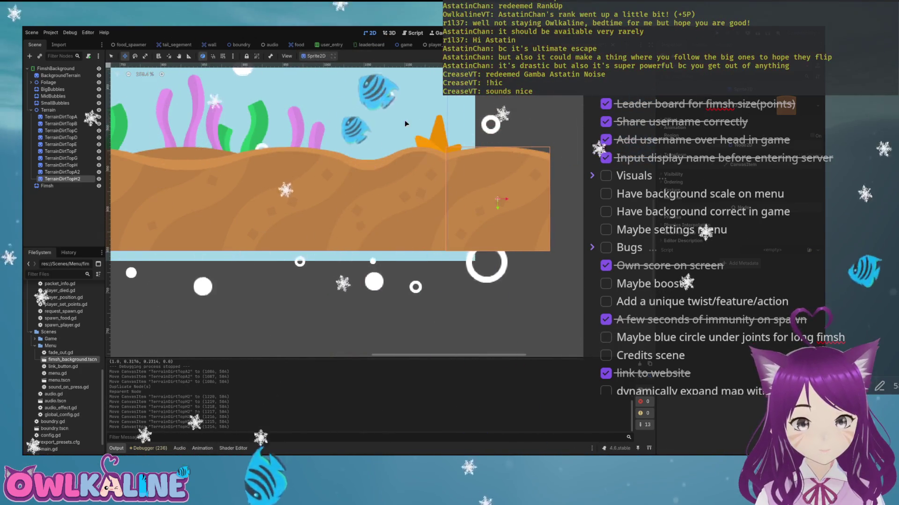
{"action": "left_click", "coordinate": [405, 120]}
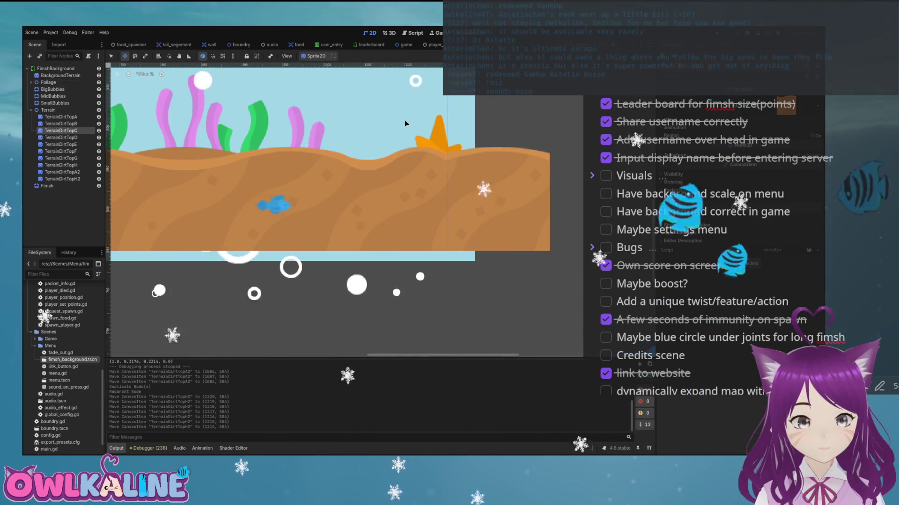
{"action": "scroll", "coordinate": [404, 120], "scroll_direction": "down", "scroll_amount": 10}
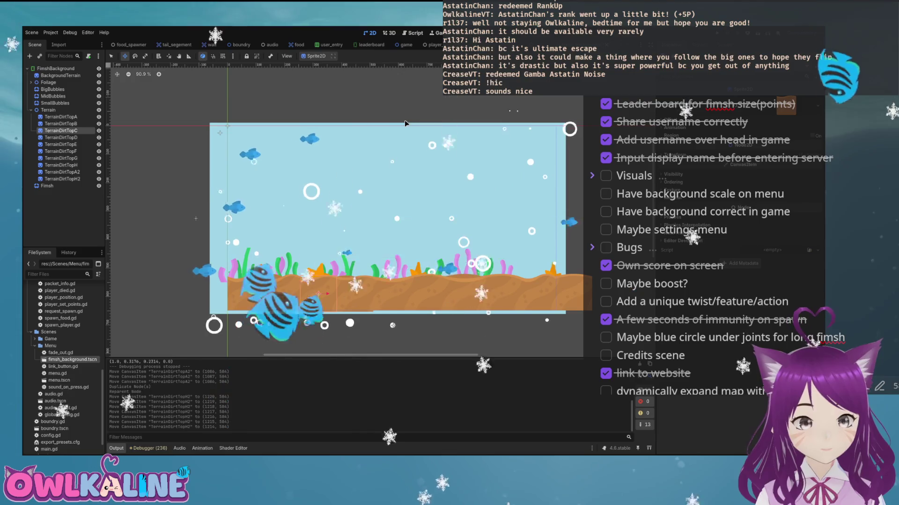
{"action": "scroll", "coordinate": [404, 120], "scroll_direction": "up", "scroll_amount": 4}
{"action": "scroll", "coordinate": [405, 120], "scroll_direction": "up", "scroll_amount": 5}
{"action": "scroll", "coordinate": [404, 120], "scroll_direction": "down", "scroll_amount": 5}
{"action": "key", "text": "F5"}
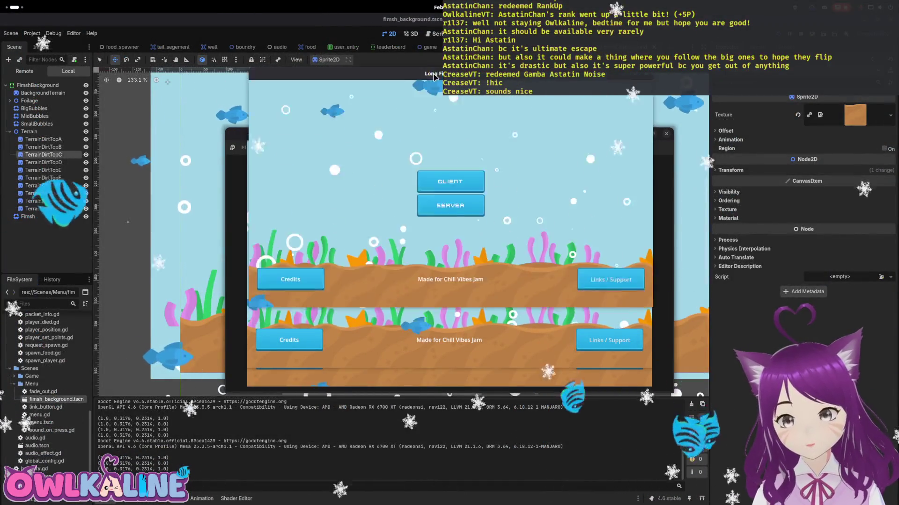
{"action": "double_click", "coordinate": [434, 77]}
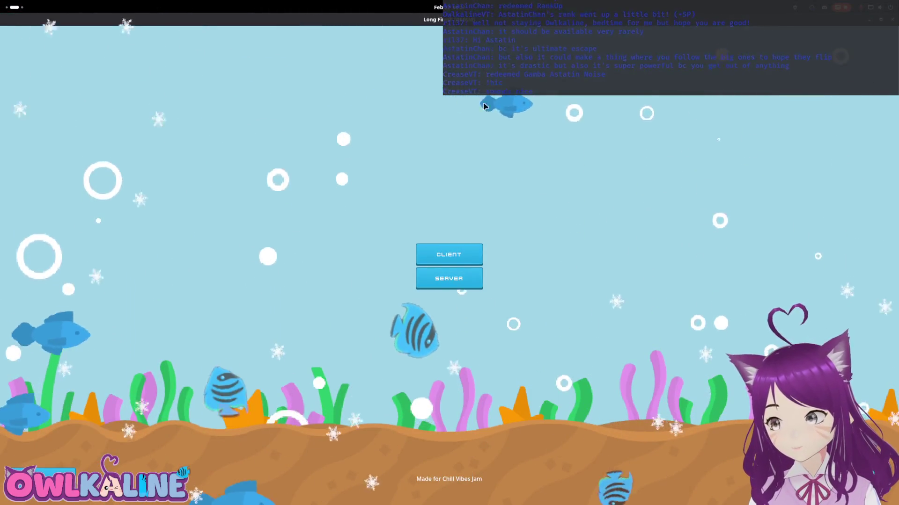
{"action": "key", "text": "super+Down"}
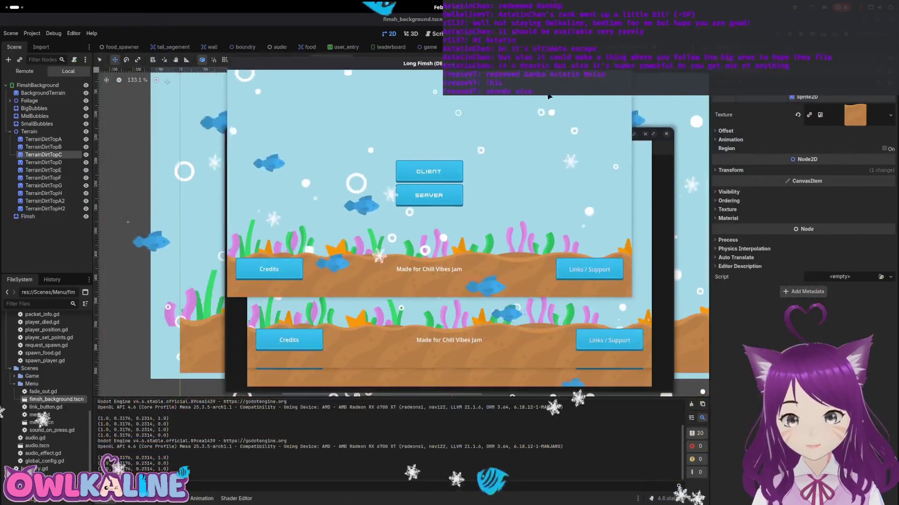
{"action": "mouse_move", "coordinate": [630, 118]}
{"action": "left_mouse_down"}
{"action": "mouse_move", "coordinate": [281, 122]}
{"action": "mouse_move", "coordinate": [805, 147]}
{"action": "mouse_move", "coordinate": [244, 127]}
{"action": "mouse_move", "coordinate": [507, 129]}
{"action": "mouse_move", "coordinate": [244, 131]}
{"action": "mouse_move", "coordinate": [296, 148]}
{"action": "mouse_move", "coordinate": [440, 156]}
{"action": "left_mouse_up"}
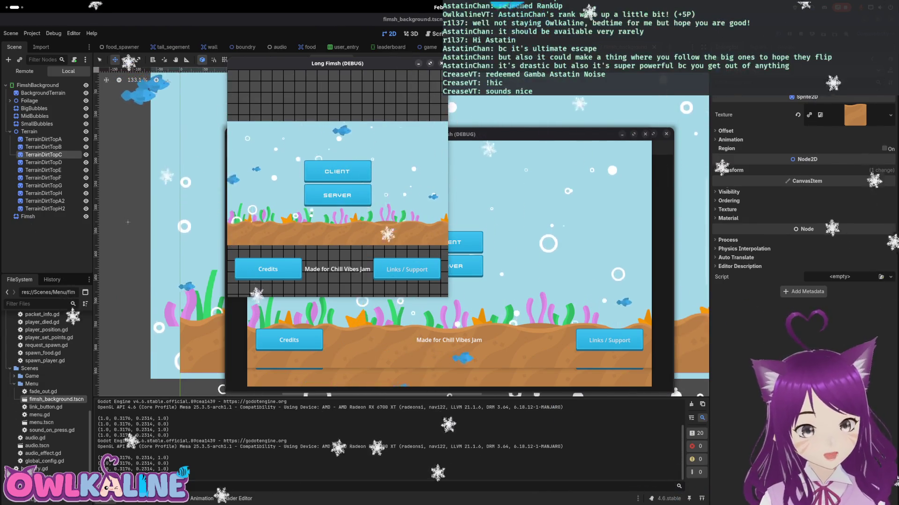
{"action": "key", "text": "F8"}
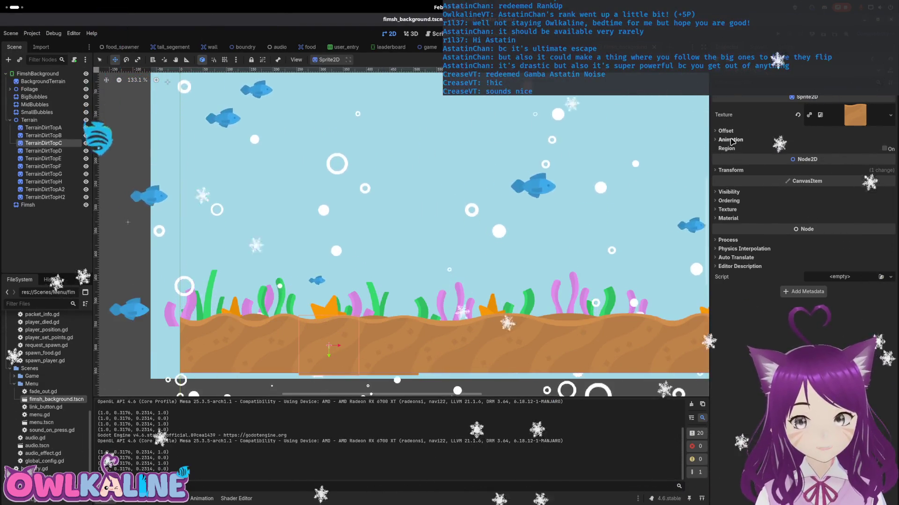
- Check the sprite's Animation and Offset properties, collapse Terrain, and return to menu.tscn
{"action": "left_click", "coordinate": [729, 140]}
{"action": "left_click", "coordinate": [723, 139]}
{"action": "left_click", "coordinate": [726, 131]}
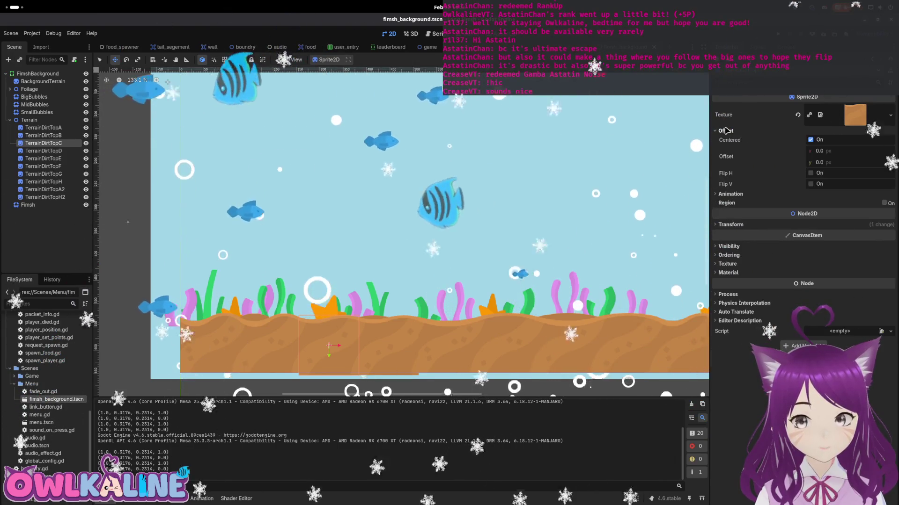
{"action": "left_click", "coordinate": [727, 130]}
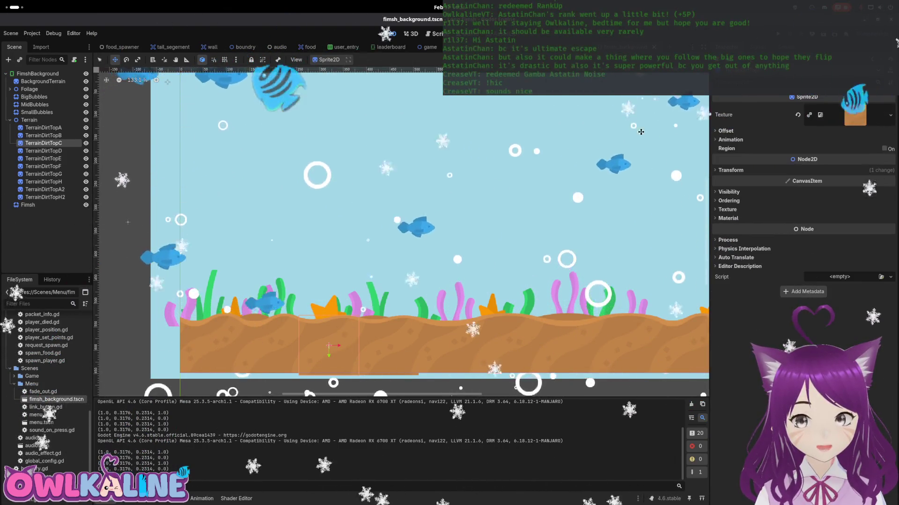
{"action": "left_click", "coordinate": [10, 120]}
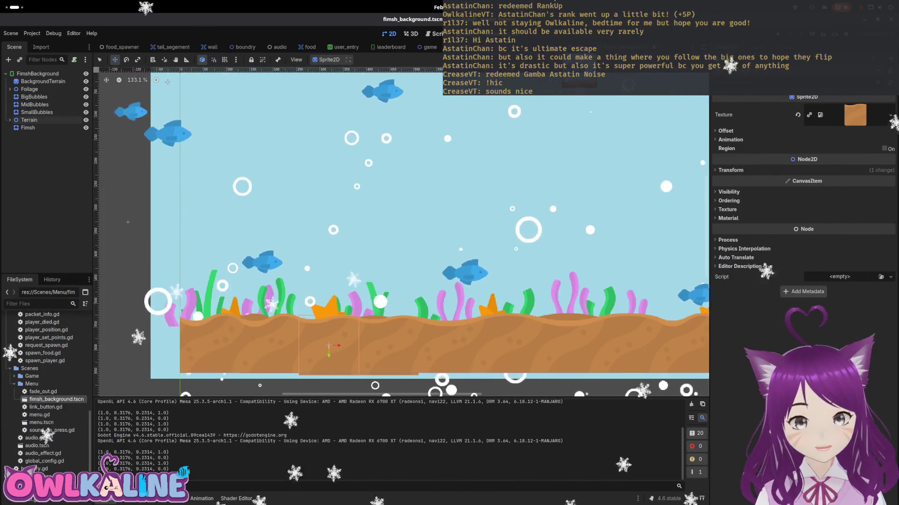
{"action": "key", "text": "ctrl+Tab"}
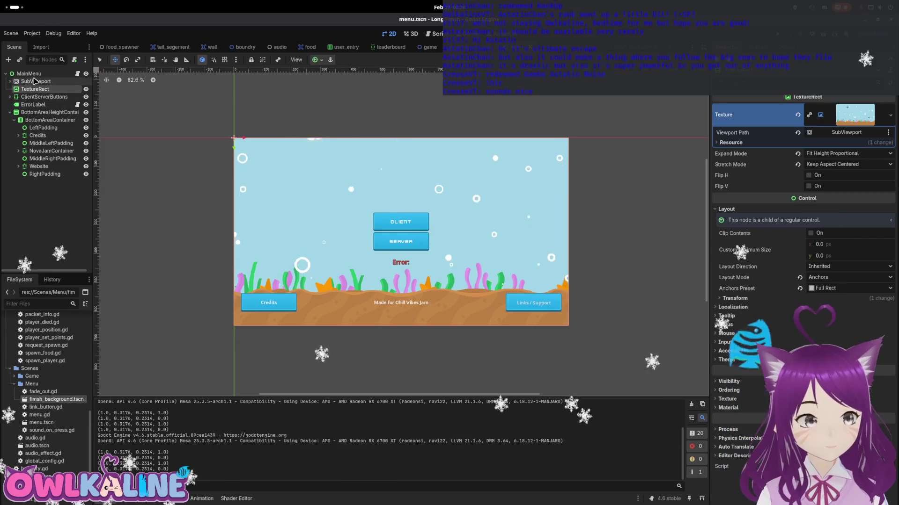
- Set the menu background TextureRect's Stretch Mode to Keep Aspect Covered and run the game
{"action": "left_click", "coordinate": [35, 81]}
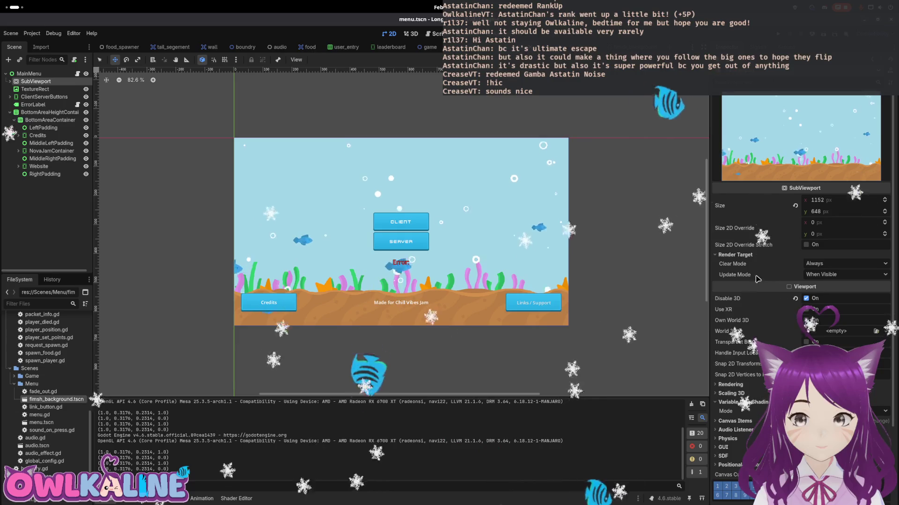
{"action": "left_click", "coordinate": [51, 89]}
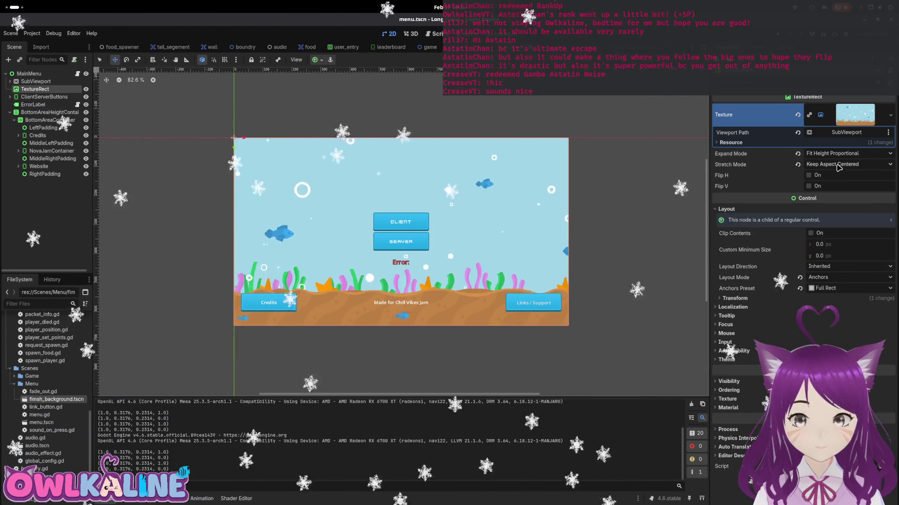
{"action": "left_click", "coordinate": [833, 165]}
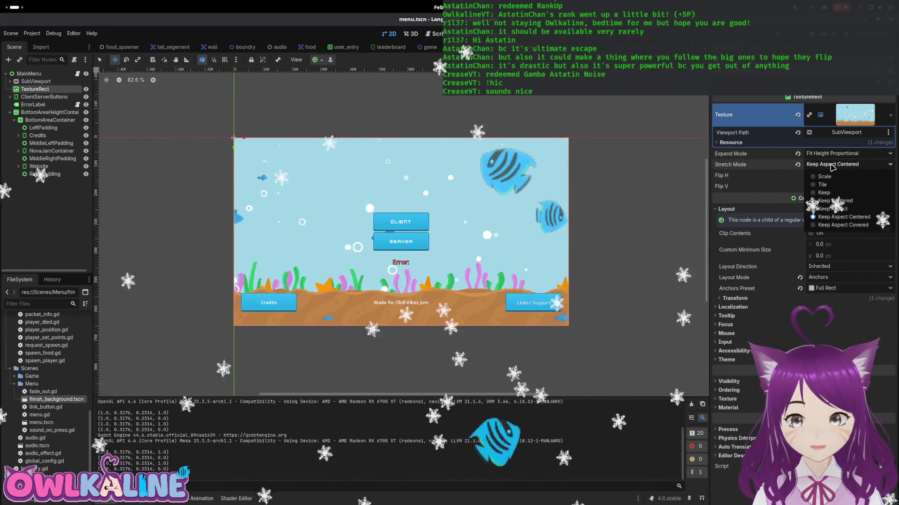
{"action": "left_click", "coordinate": [841, 226]}
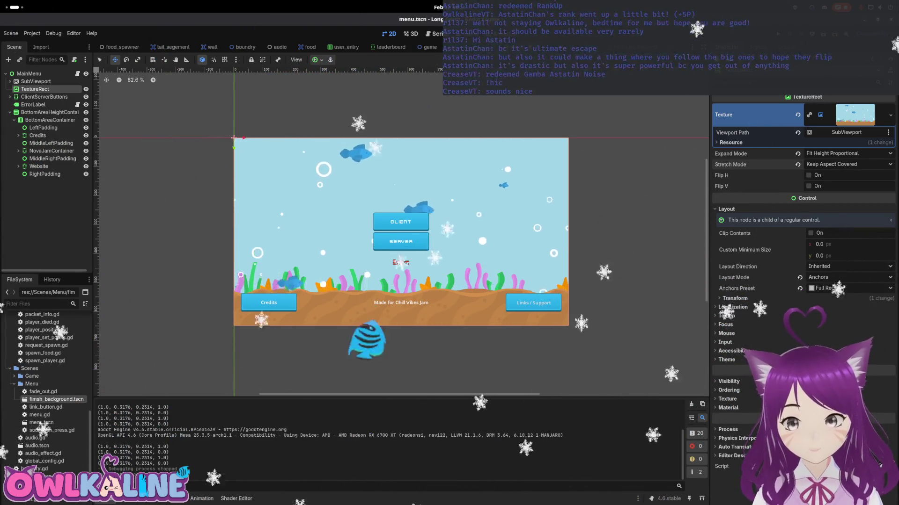
{"action": "key", "text": "F5"}
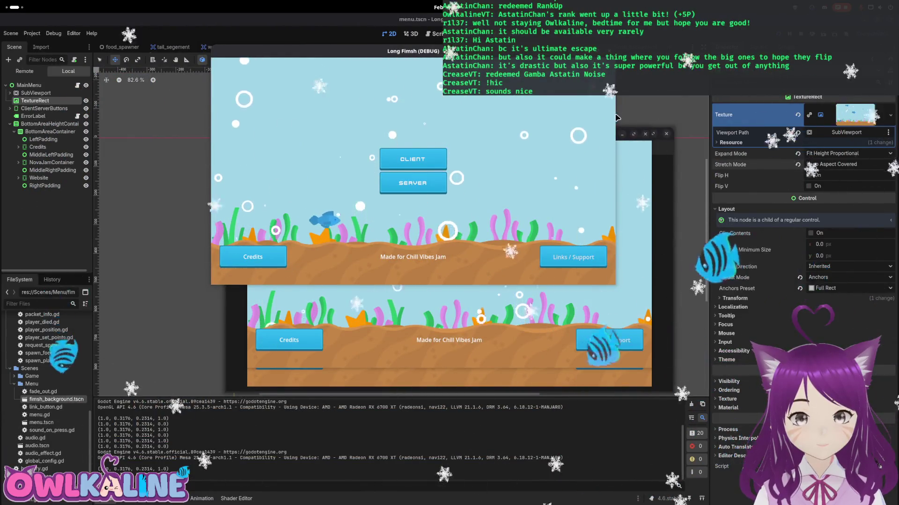
- Resize the game window wider, larger, smaller and short to check background coverage, then stop it
{"action": "mouse_move", "coordinate": [394, 117]}
{"action": "left_mouse_down"}
{"action": "mouse_move", "coordinate": [302, 140]}
{"action": "mouse_move", "coordinate": [572, 172]}
{"action": "left_mouse_up"}
{"action": "mouse_move", "coordinate": [563, 284]}
{"action": "left_mouse_down"}
{"action": "mouse_move", "coordinate": [813, 425]}
{"action": "mouse_move", "coordinate": [521, 261]}
{"action": "mouse_move", "coordinate": [655, 360]}
{"action": "left_mouse_up"}
{"action": "mouse_move", "coordinate": [752, 360]}
{"action": "left_mouse_down"}
{"action": "mouse_move", "coordinate": [896, 440]}
{"action": "mouse_move", "coordinate": [786, 234]}
{"action": "mouse_move", "coordinate": [744, 382]}
{"action": "mouse_move", "coordinate": [314, 277]}
{"action": "mouse_move", "coordinate": [692, 411]}
{"action": "mouse_move", "coordinate": [773, 426]}
{"action": "mouse_move", "coordinate": [602, 423]}
{"action": "mouse_move", "coordinate": [416, 191]}
{"action": "left_mouse_up"}
{"action": "mouse_move", "coordinate": [615, 335]}
{"action": "left_mouse_down"}
{"action": "mouse_move", "coordinate": [786, 401]}
{"action": "mouse_move", "coordinate": [680, 294]}
{"action": "left_mouse_up"}
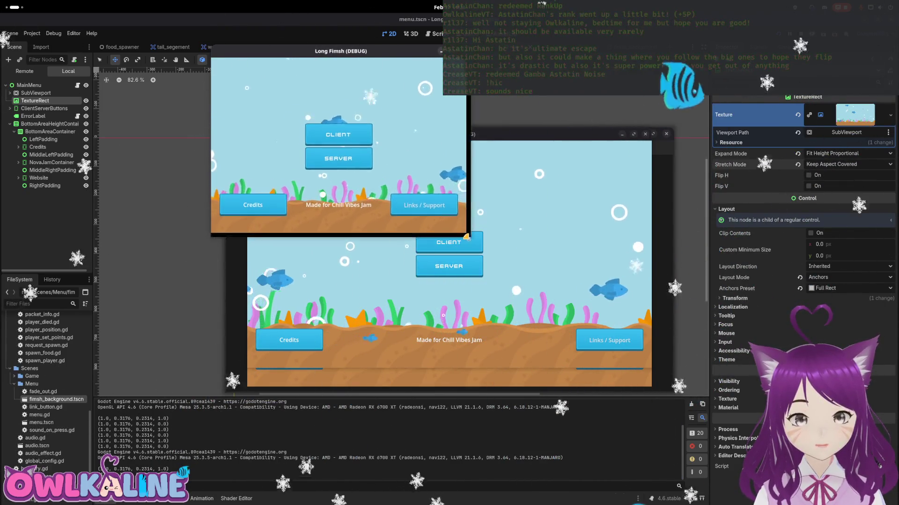
{"action": "mouse_move", "coordinate": [454, 215]}
{"action": "left_mouse_down"}
{"action": "mouse_move", "coordinate": [832, 486]}
{"action": "mouse_move", "coordinate": [824, 458]}
{"action": "left_mouse_up"}
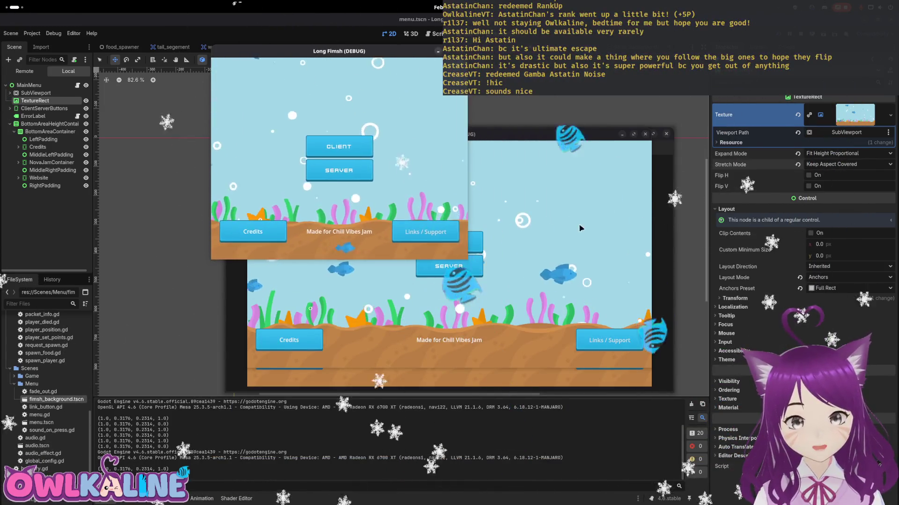
{"action": "key", "text": "F8"}
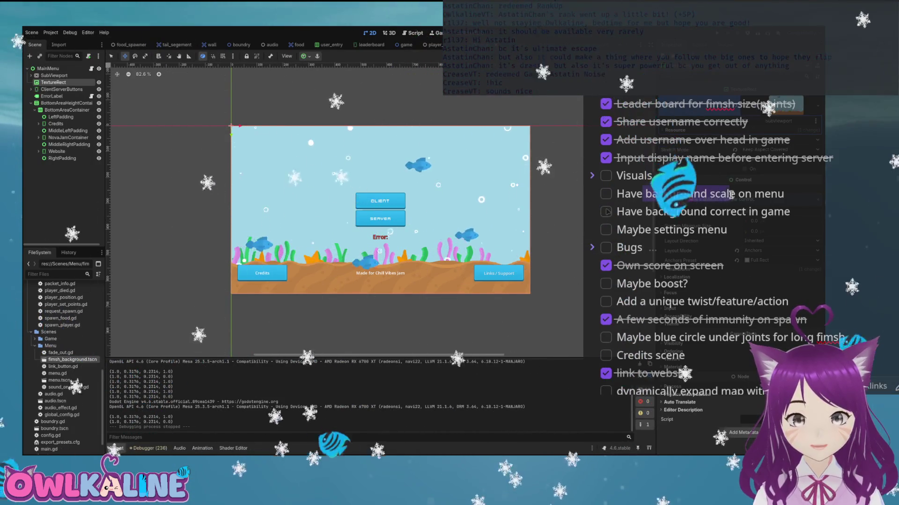
- Tick off the 'Have background scale on menu' checklist item and switch to the game scene
{"action": "left_click", "coordinate": [605, 195]}
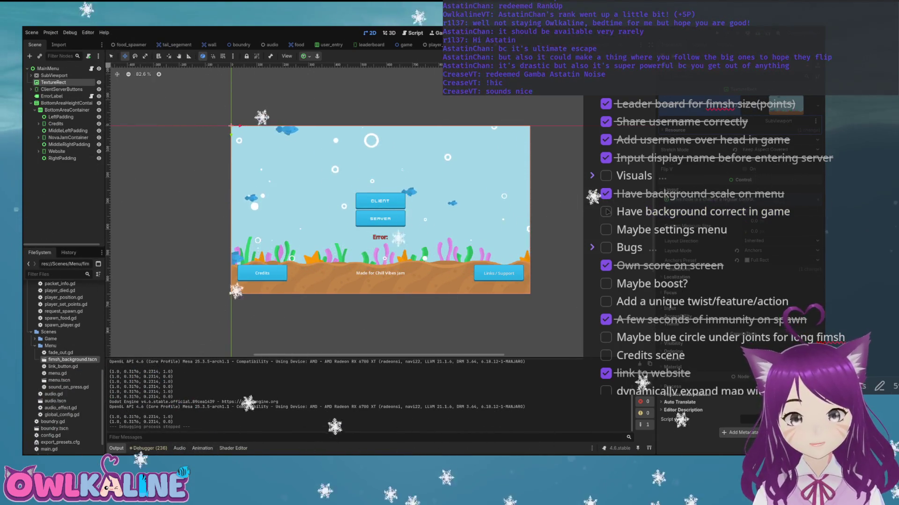
{"action": "key", "text": "ctrl+Tab"}
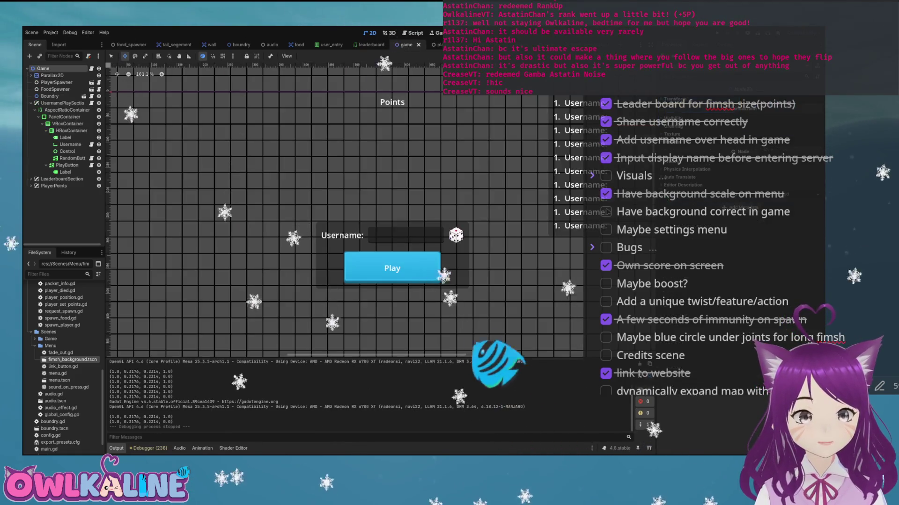
- Scroll through the game scene view and the Fimsh.io steps-left checklist
{"action": "scroll", "coordinate": [457, 198], "scroll_direction": "up", "scroll_amount": 4}
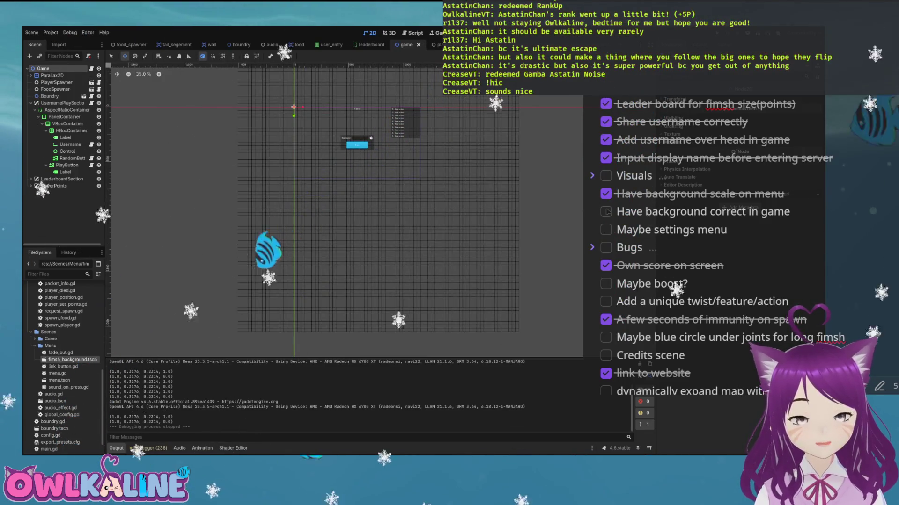
{"action": "scroll", "coordinate": [679, 167], "scroll_direction": "down", "scroll_amount": 6}
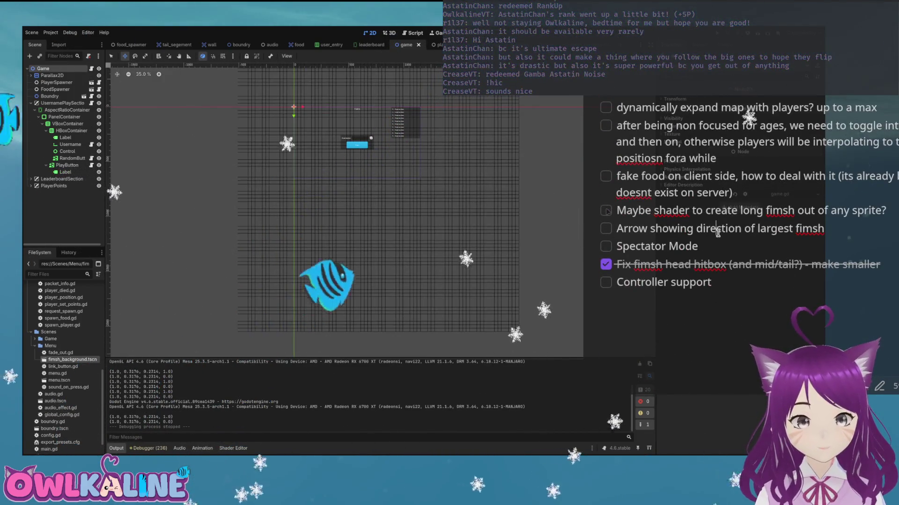
{"action": "scroll", "coordinate": [721, 225], "scroll_direction": "up", "scroll_amount": 10}
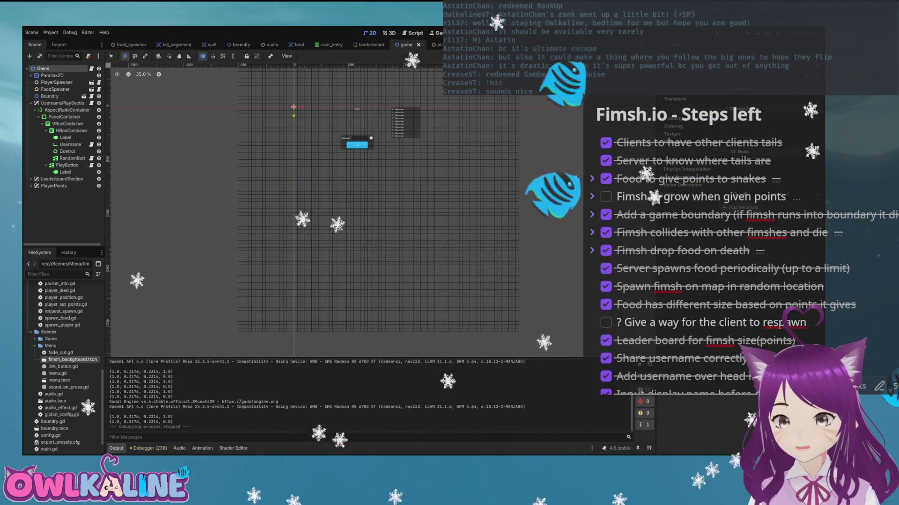
{"action": "scroll", "coordinate": [828, 278], "scroll_direction": "down", "scroll_amount": 15}
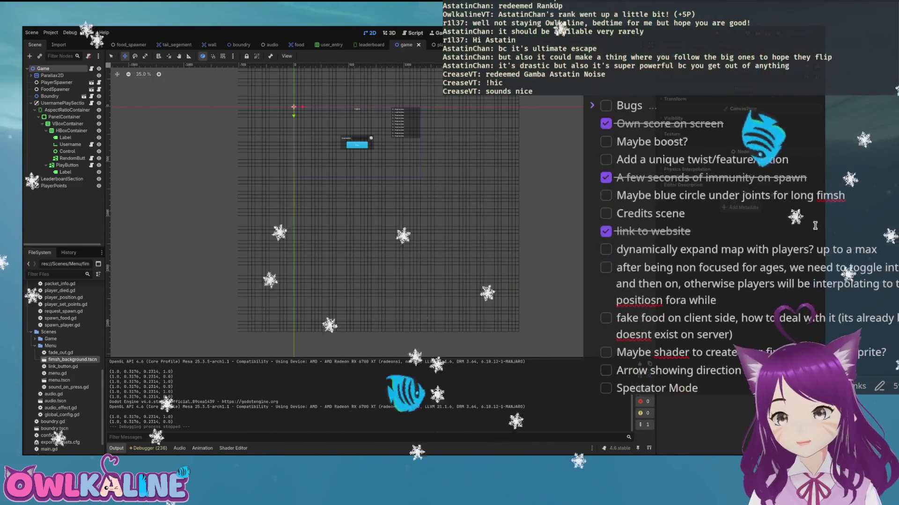